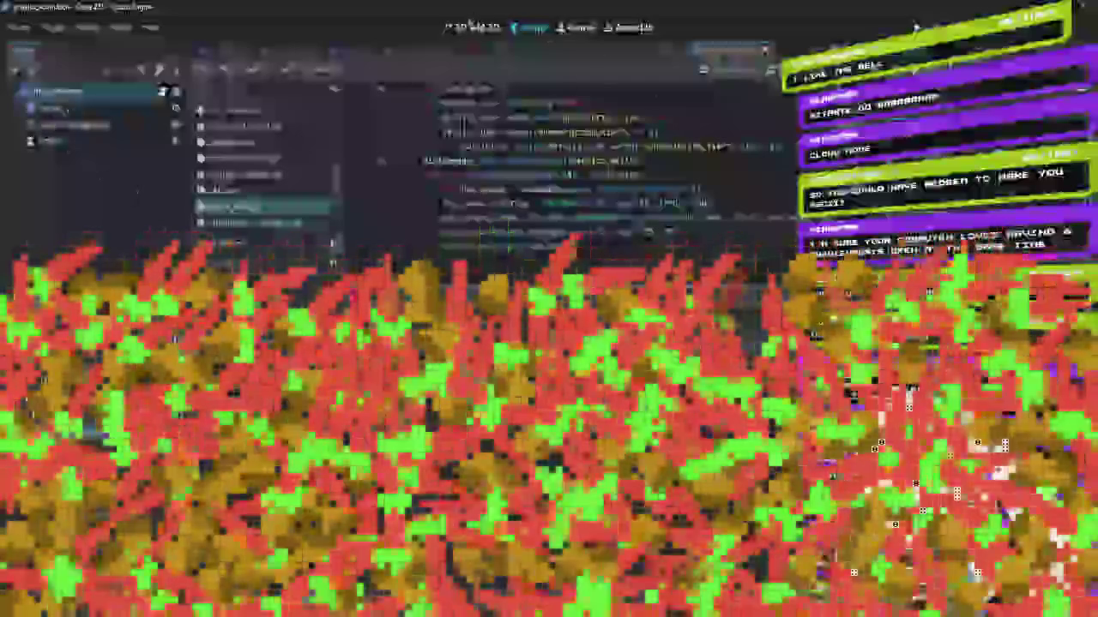
Switch to the 3D view, select the Tomato node, and bring up the physics_acorn scene
left_click(470, 26)
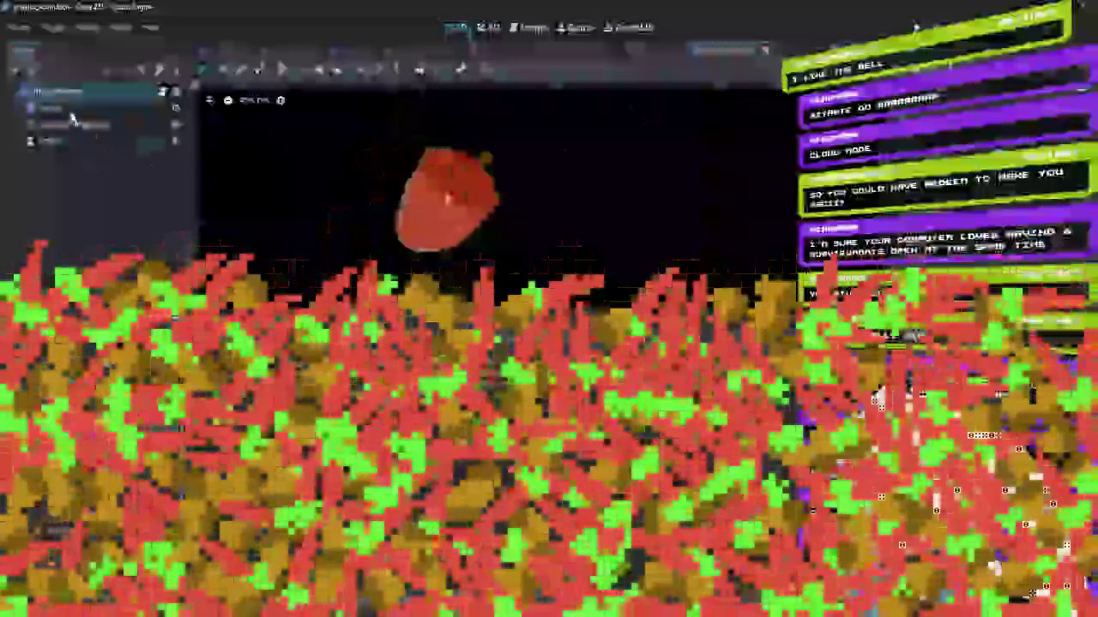
left_click(69, 108)
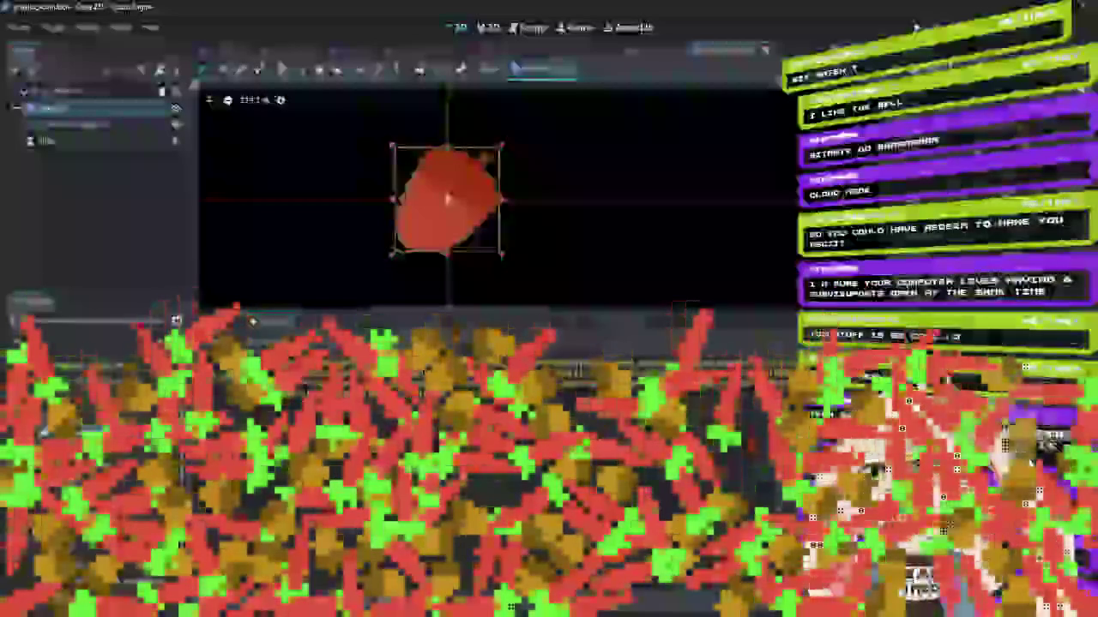
scroll(589, 181, "down", 4)
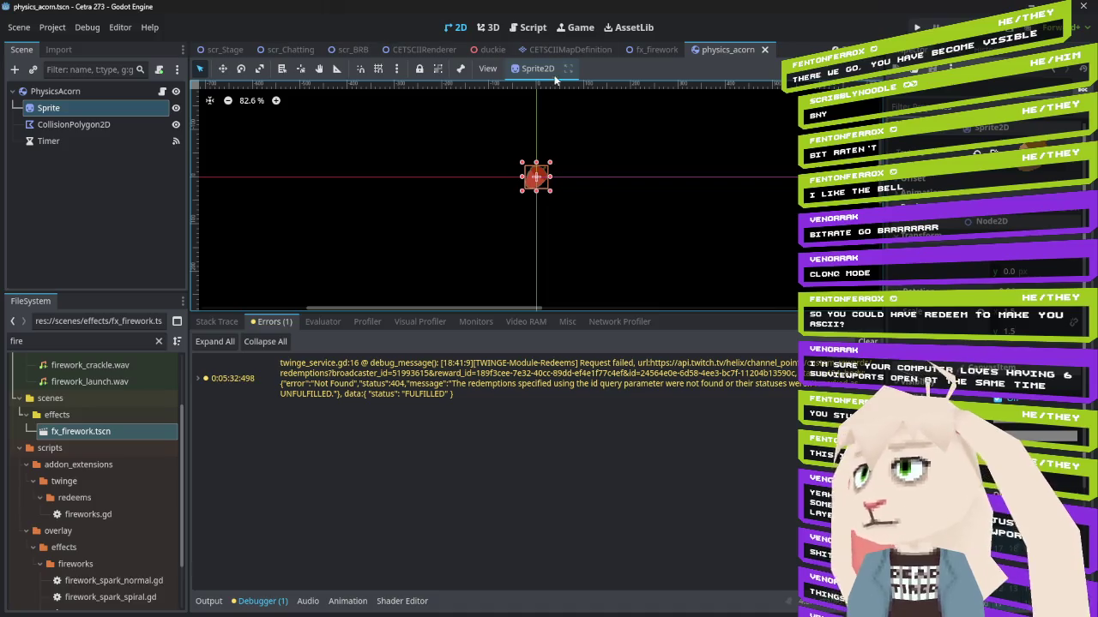
Scale up the acorn's Sprite node through its Transform properties
left_click(81, 125)
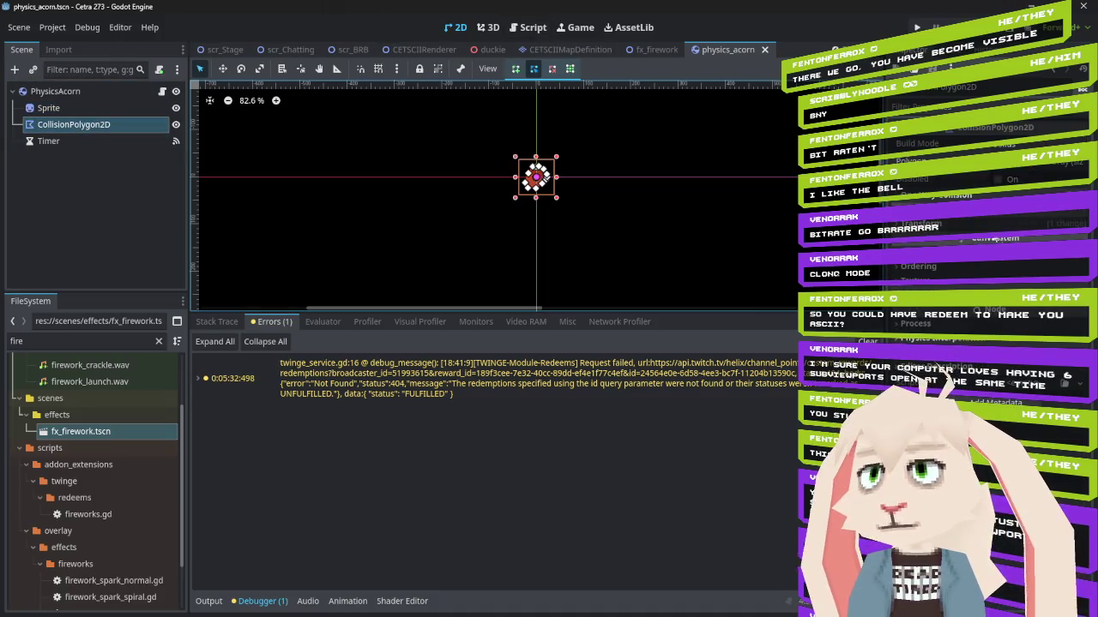
left_click(976, 225)
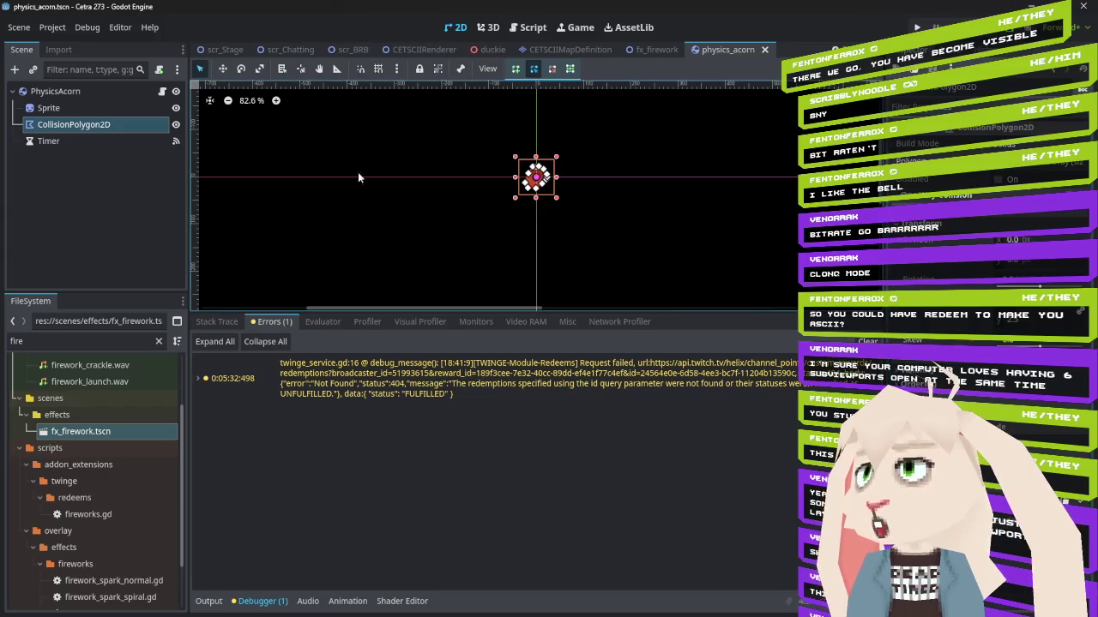
left_click(98, 111)
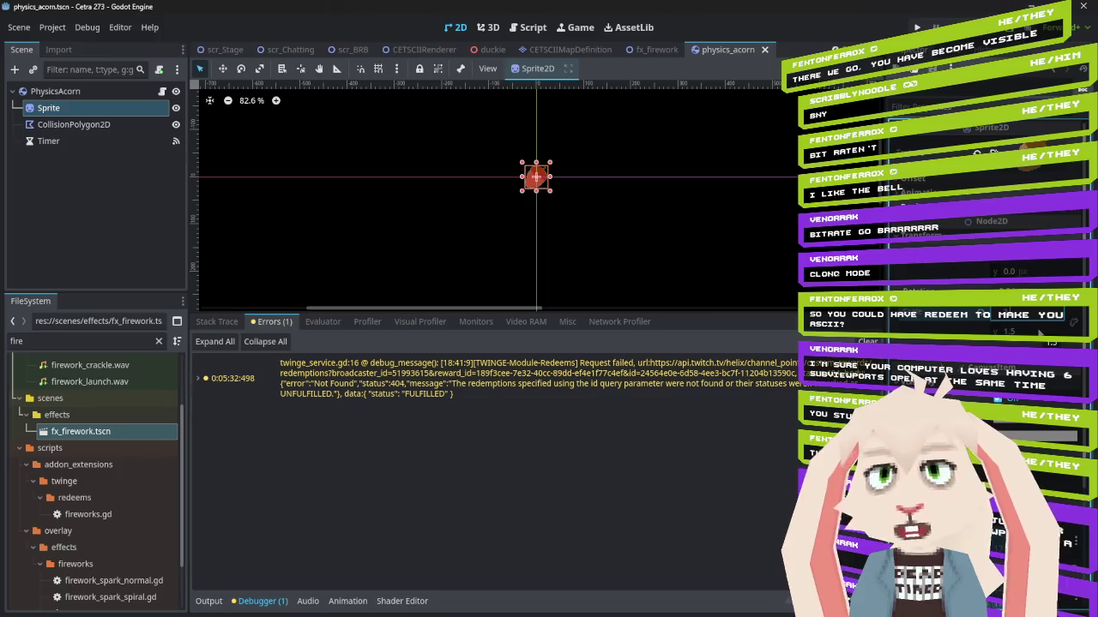
left_click_drag(1008, 331, 1036, 331)
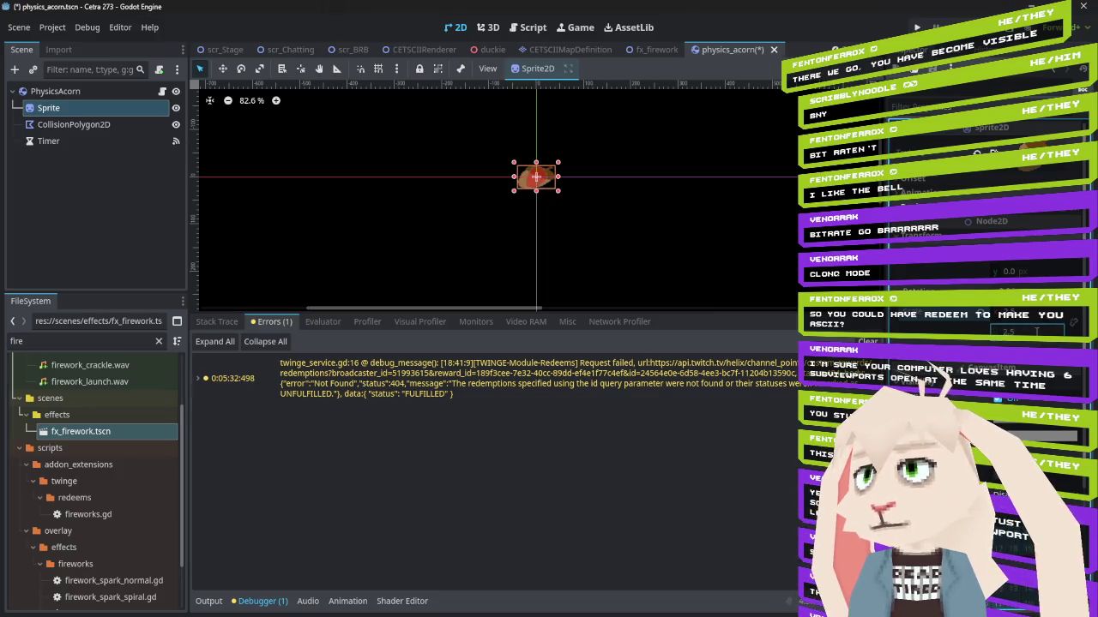
Enlarge the CollisionPolygon2D to fit the acorn and save physics_acorn.tscn
left_click(76, 126)
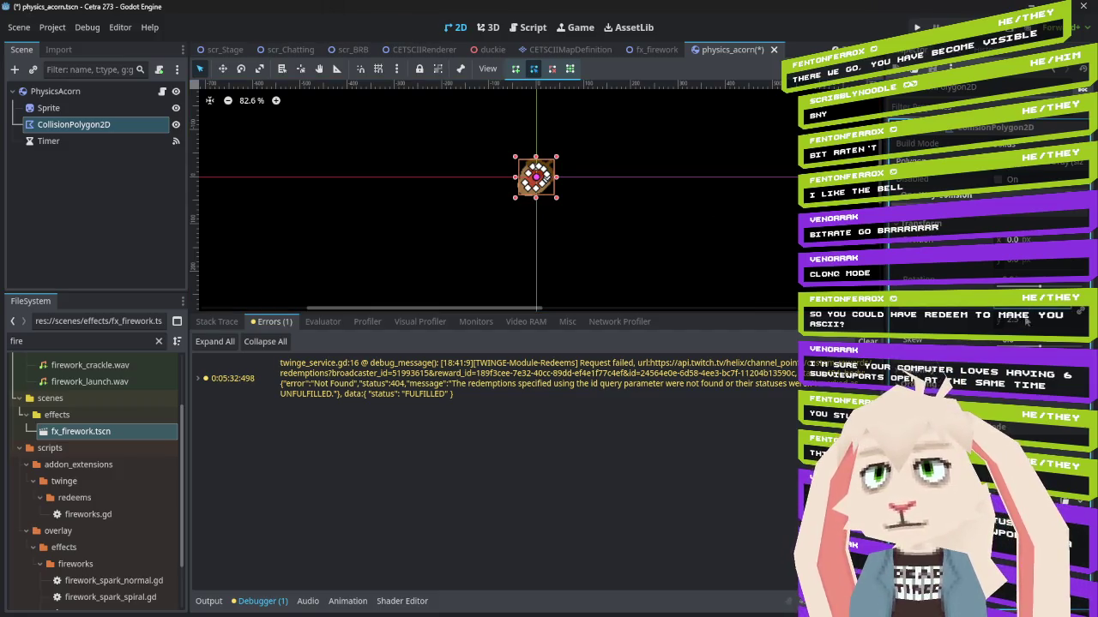
left_click_drag(1022, 323, 1028, 319)
scroll(575, 177, "up", 10)
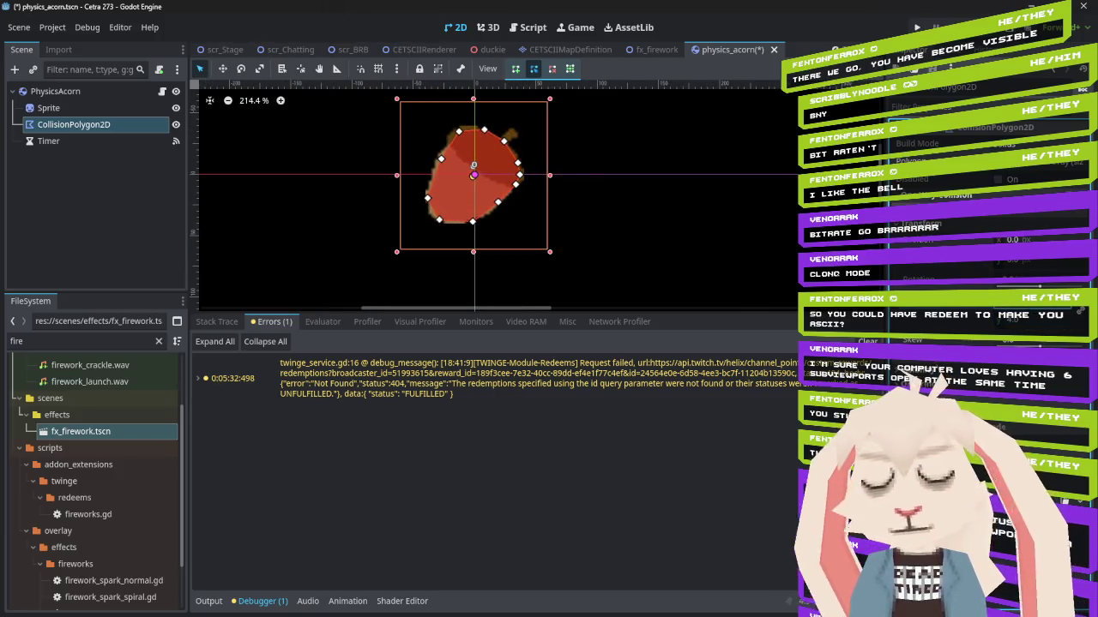
left_click_drag(1029, 319, 1034, 319)
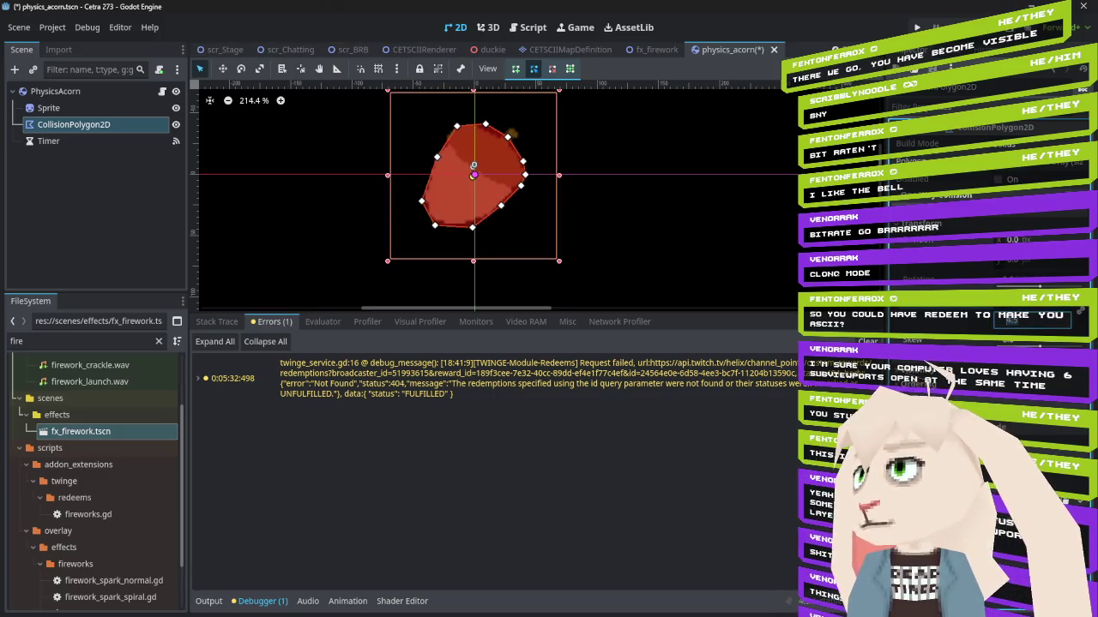
key("ctrl+s")
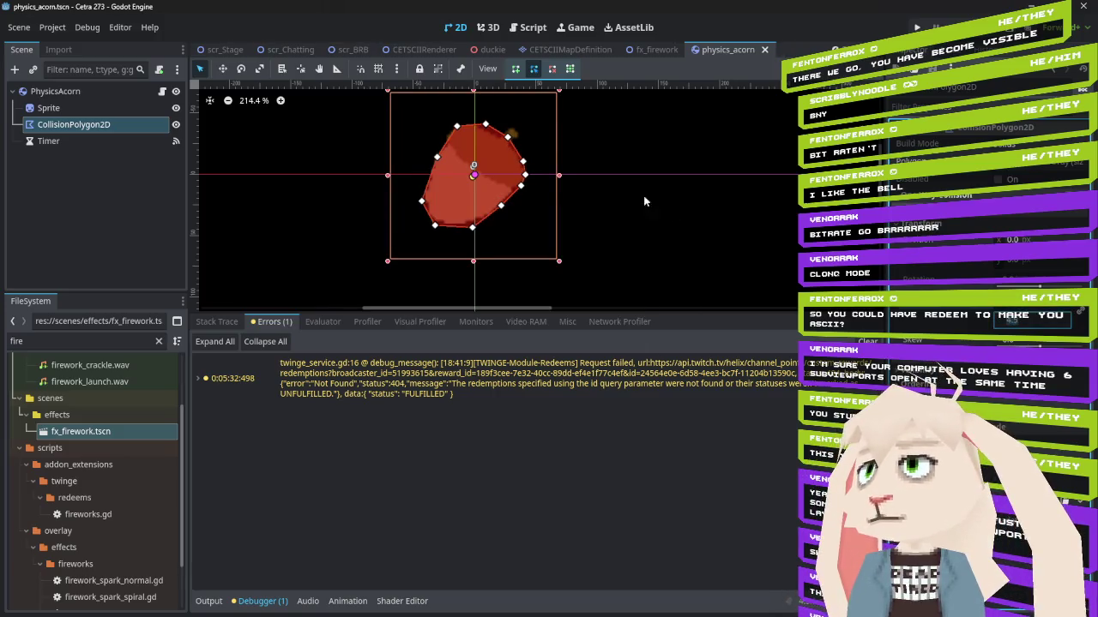
scroll(283, 52, "up", 3)
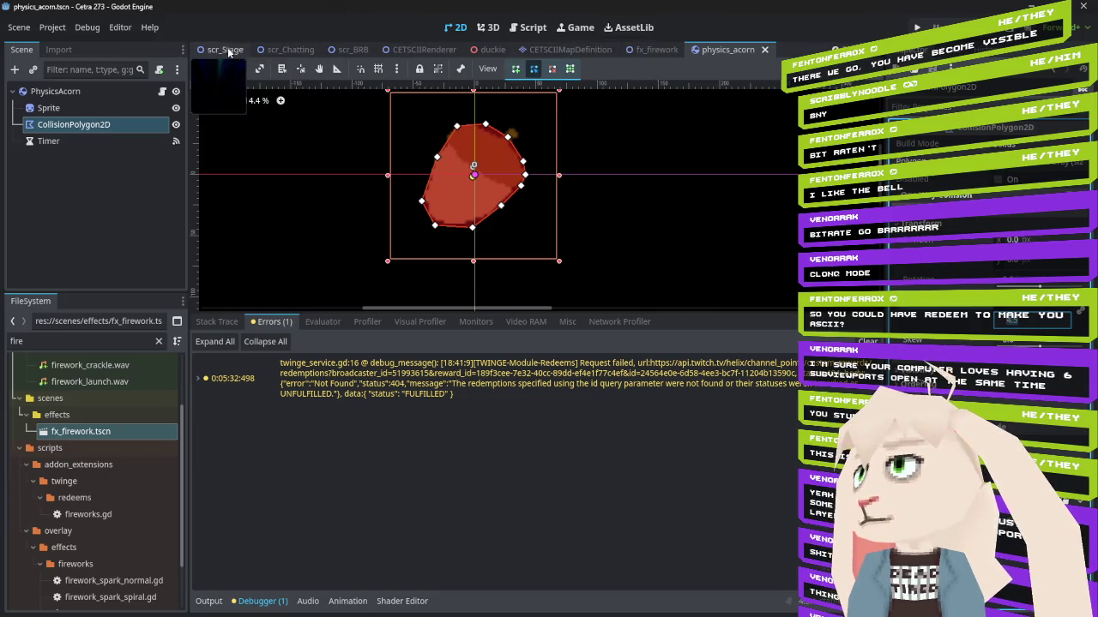
Open physics_carrot.tscn from the GagManager tab and select its Sprite node
left_click(276, 48)
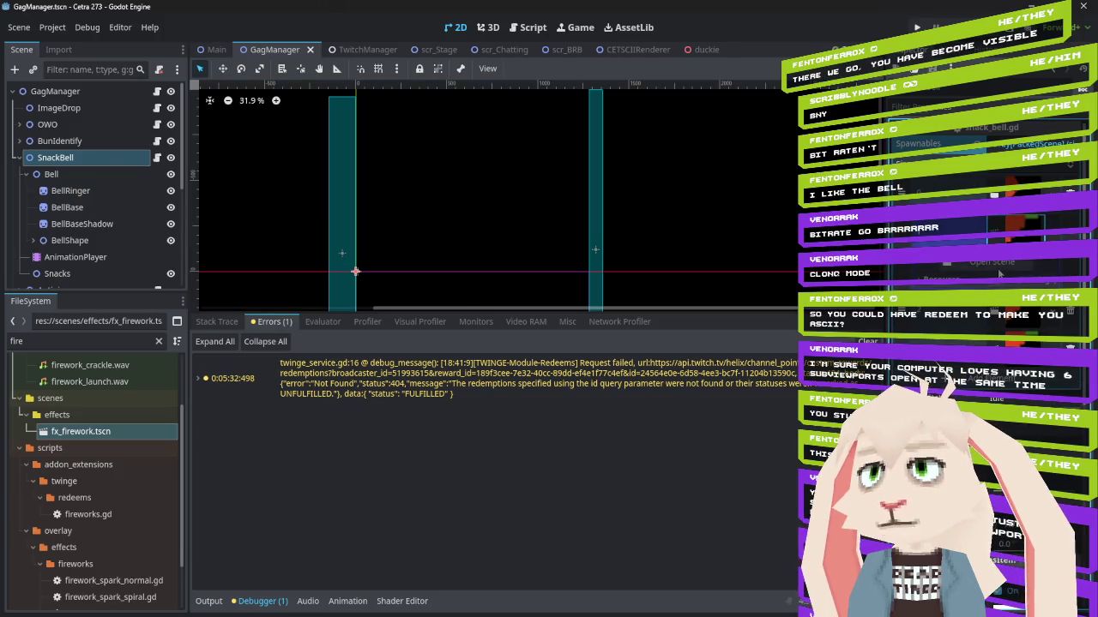
key("ctrl+shift+t")
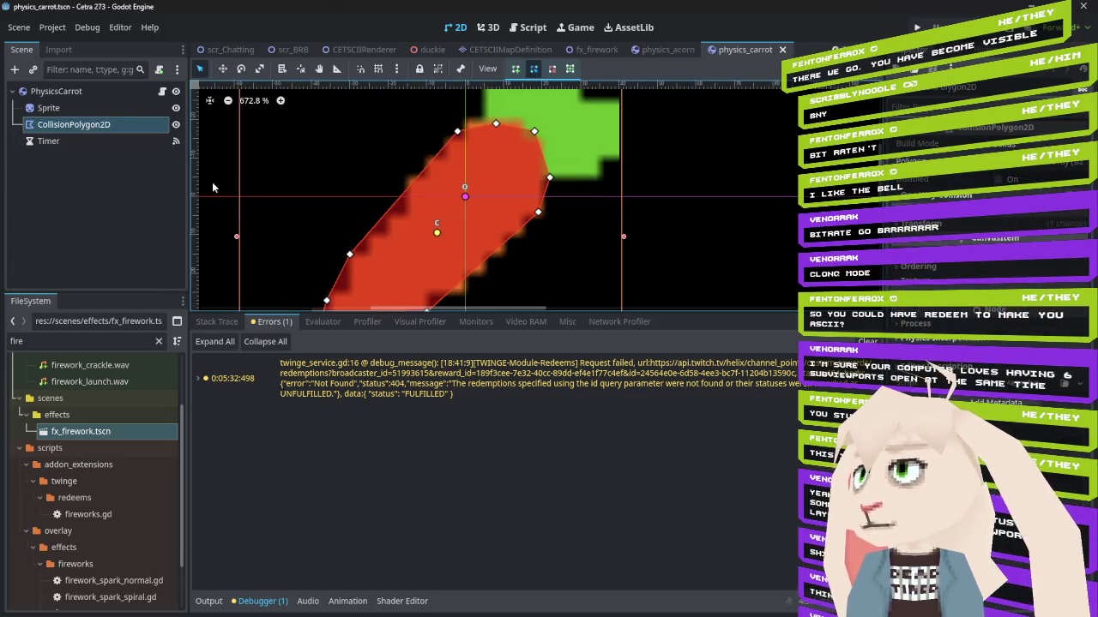
left_click(94, 109)
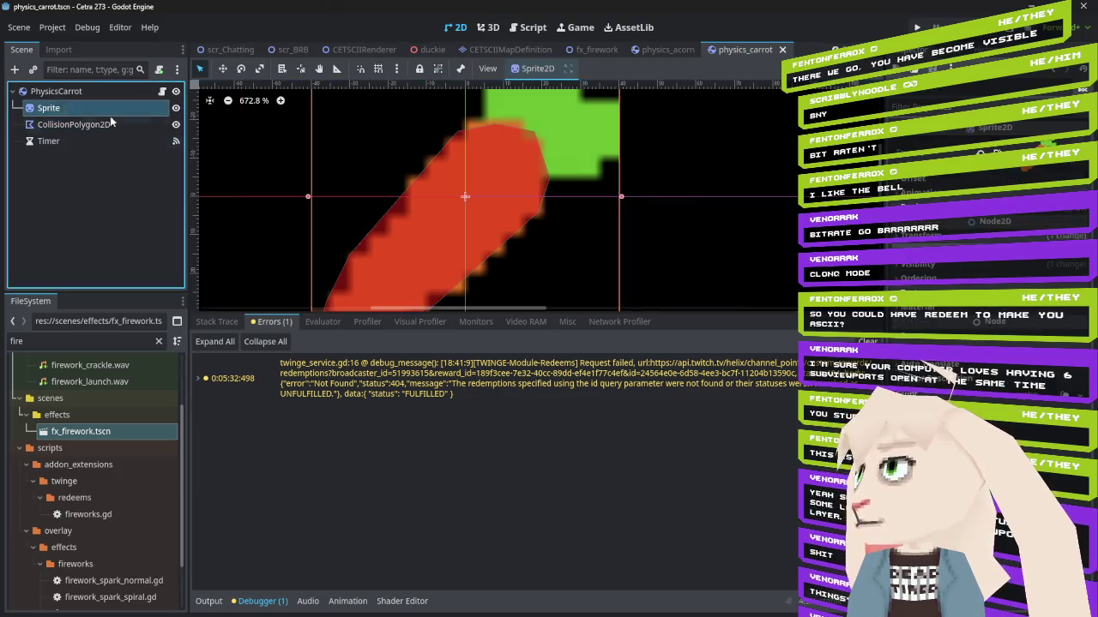
Compare the acorn and carrot Sprite nodes, then edit the carrot sprite's scale field
left_click(656, 51)
left_click(72, 109)
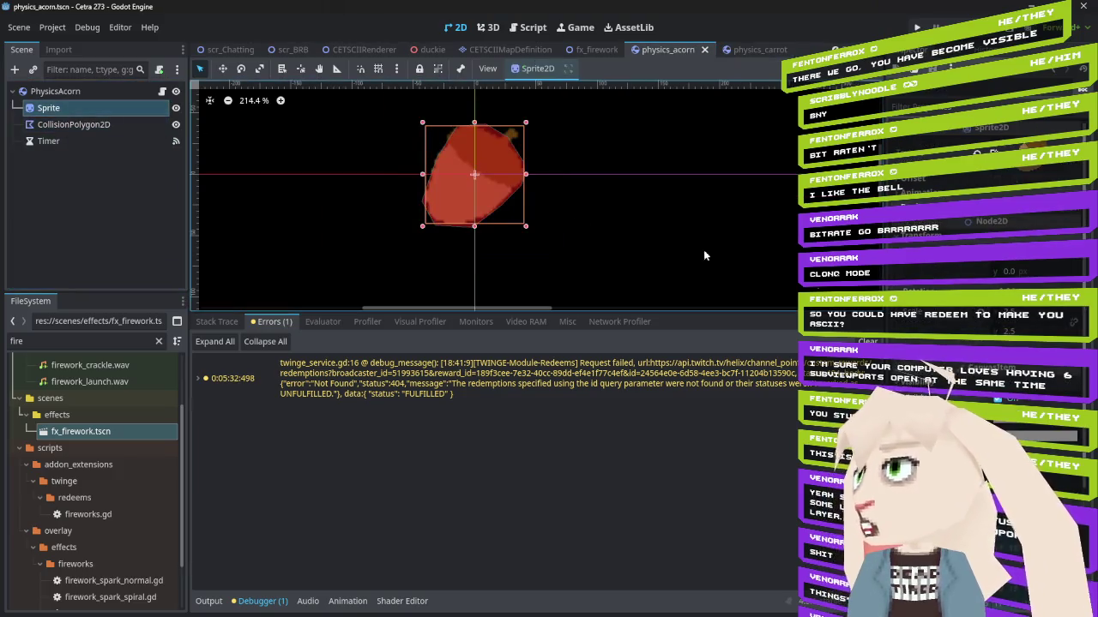
left_click(754, 50)
left_click(74, 124)
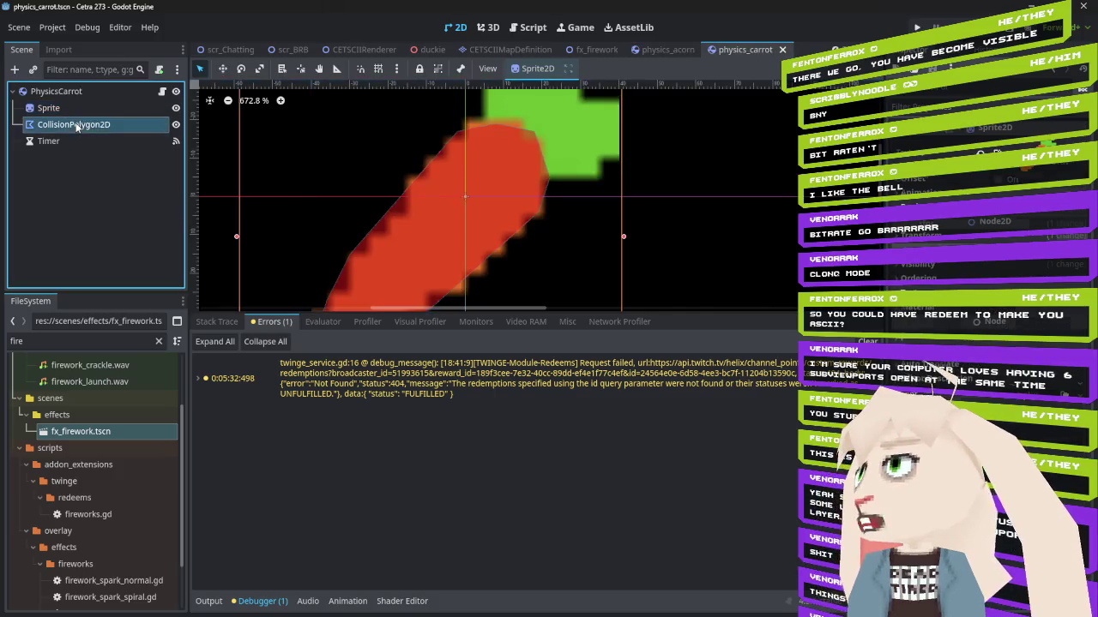
left_click(72, 109)
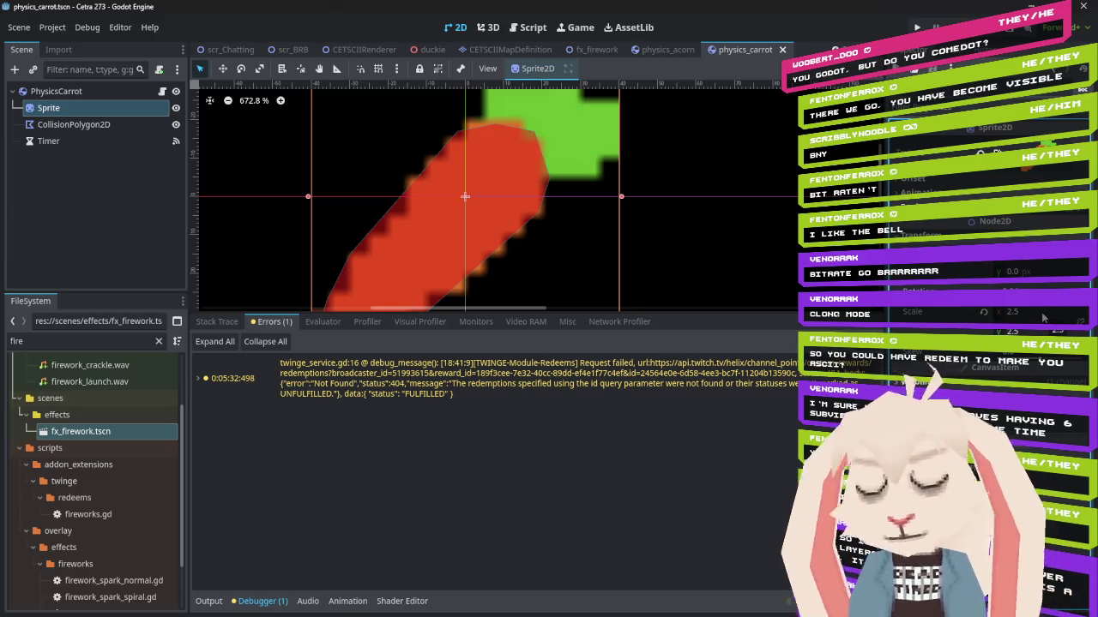
left_click(1043, 314)
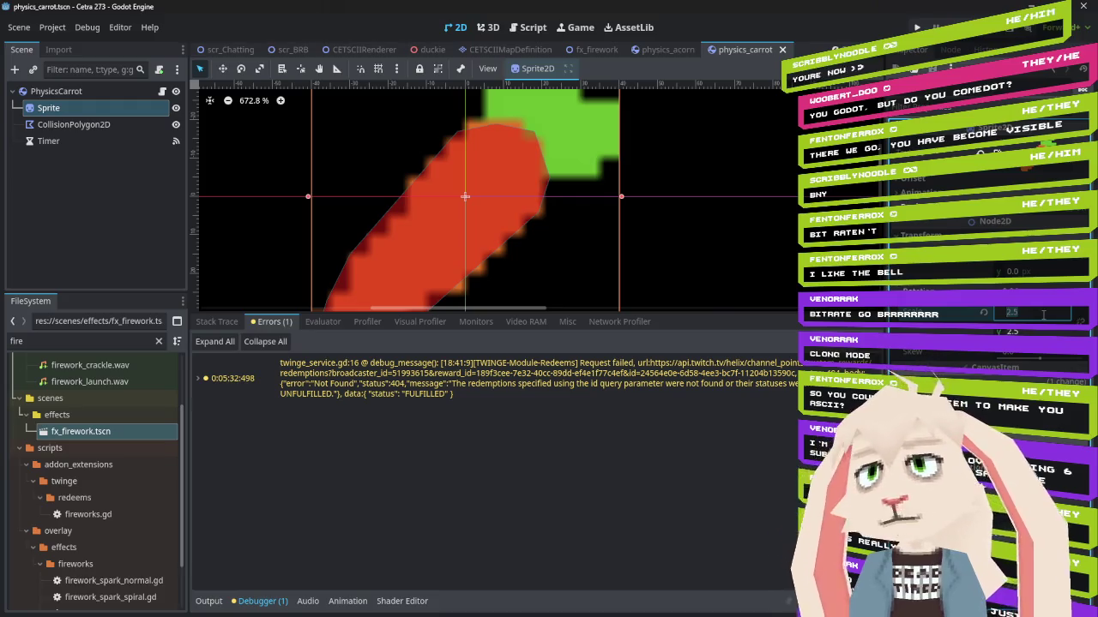
Set the carrot Sprite's Transform Scale to 4 on both x and y
type("4")
key("Tab")
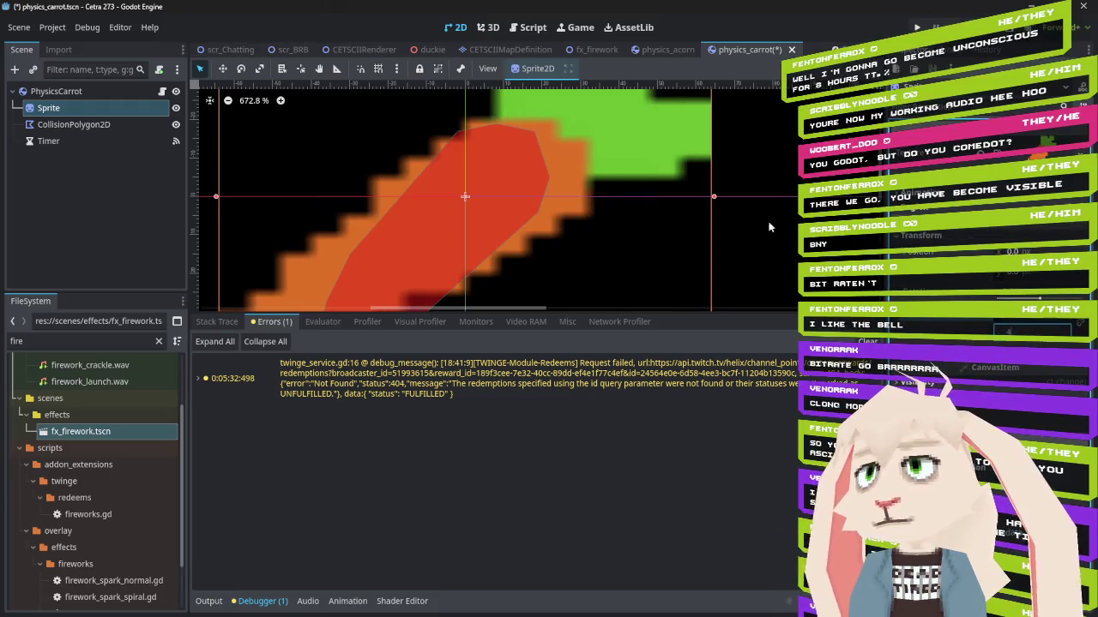
type("4")
key("Return")
scroll(714, 210, "down", 3)
scroll(714, 210, "down", 4)
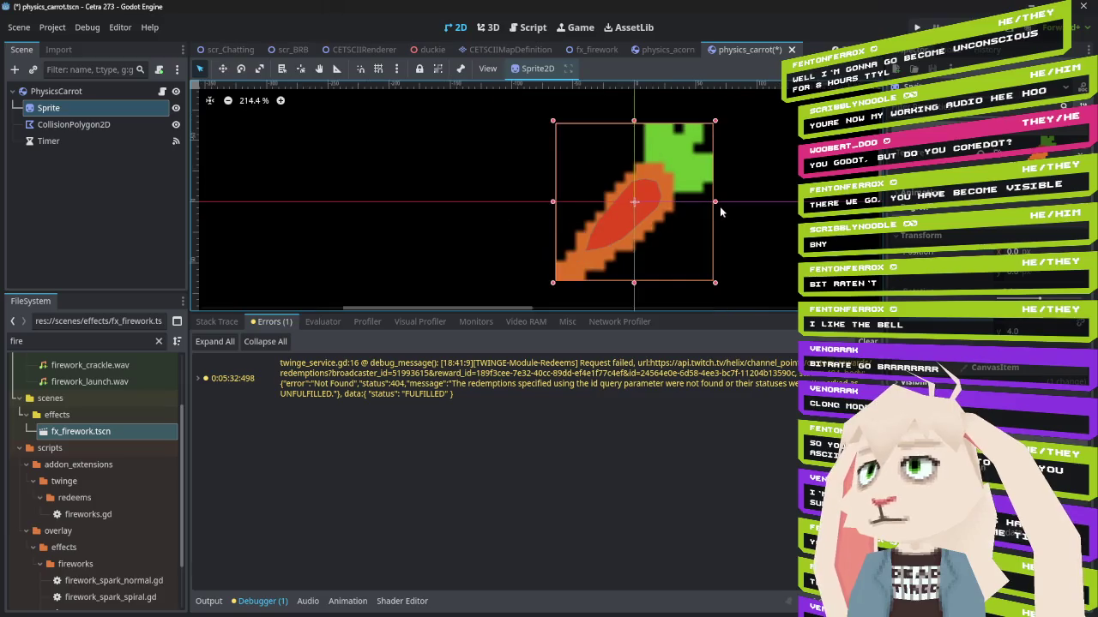
Set the carrot's CollisionPolygon2D Transform Scale to 4 on x and y
left_click(118, 124)
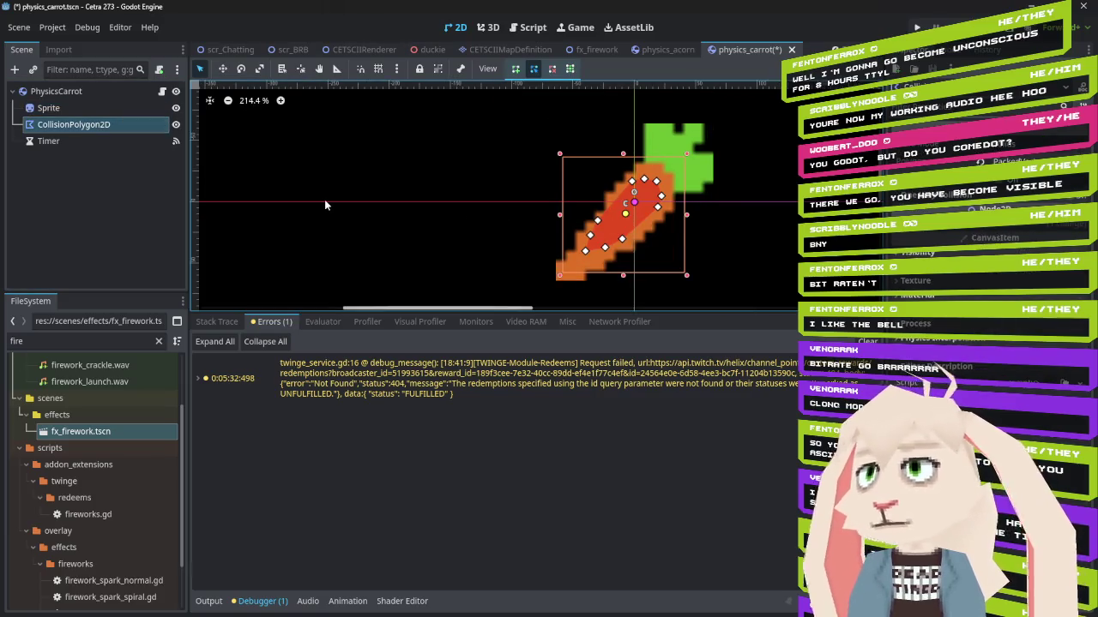
left_click(974, 227)
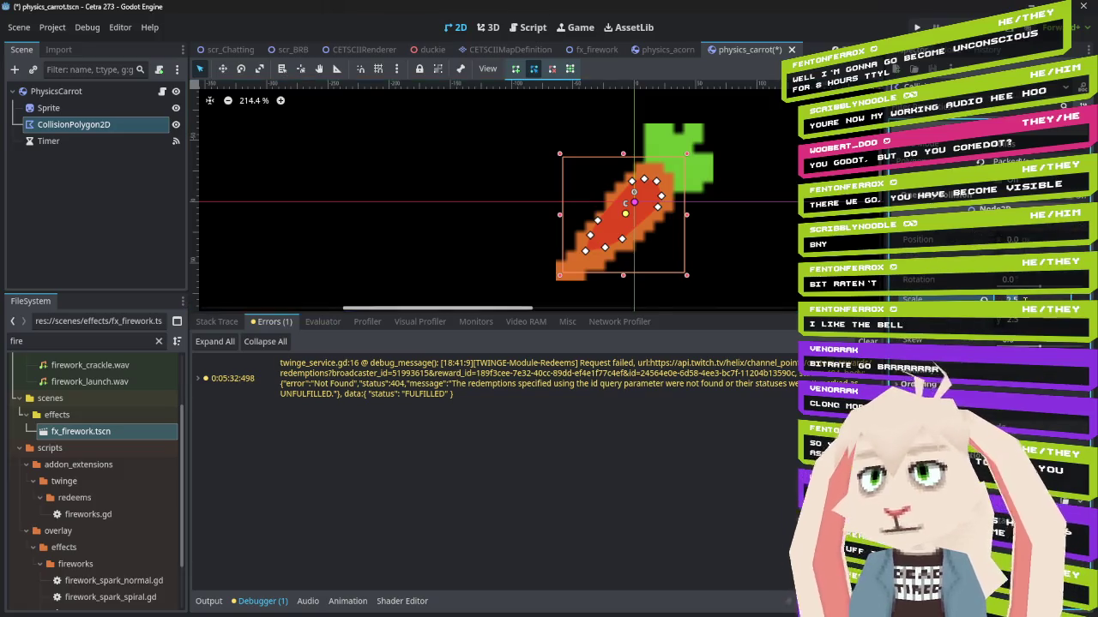
left_click(1020, 299)
type("3")
key("Return")
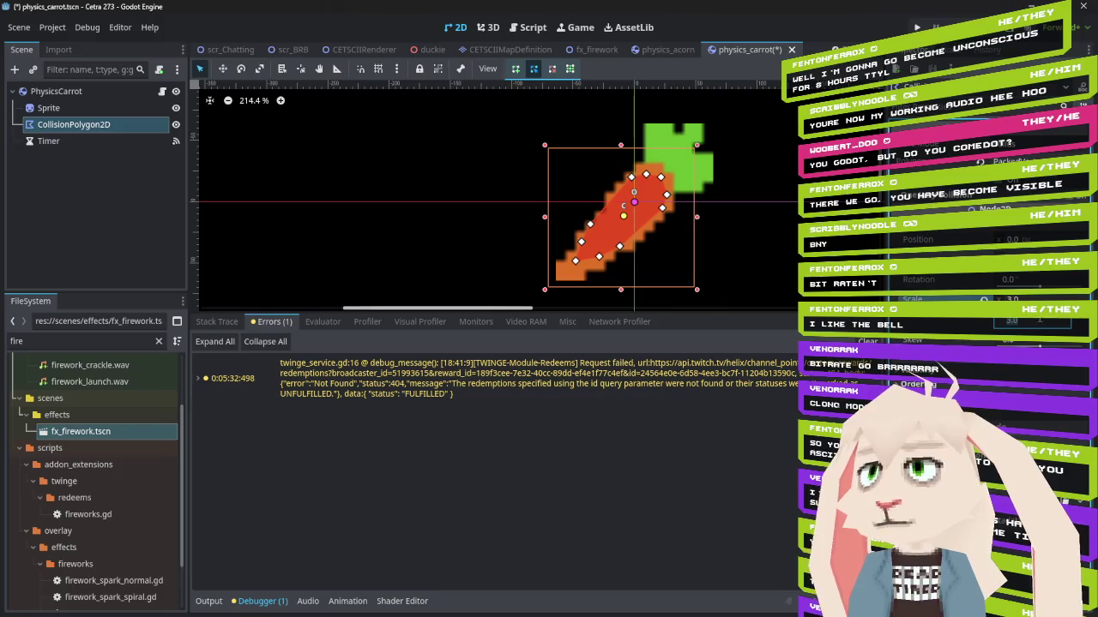
type("4")
key("Tab")
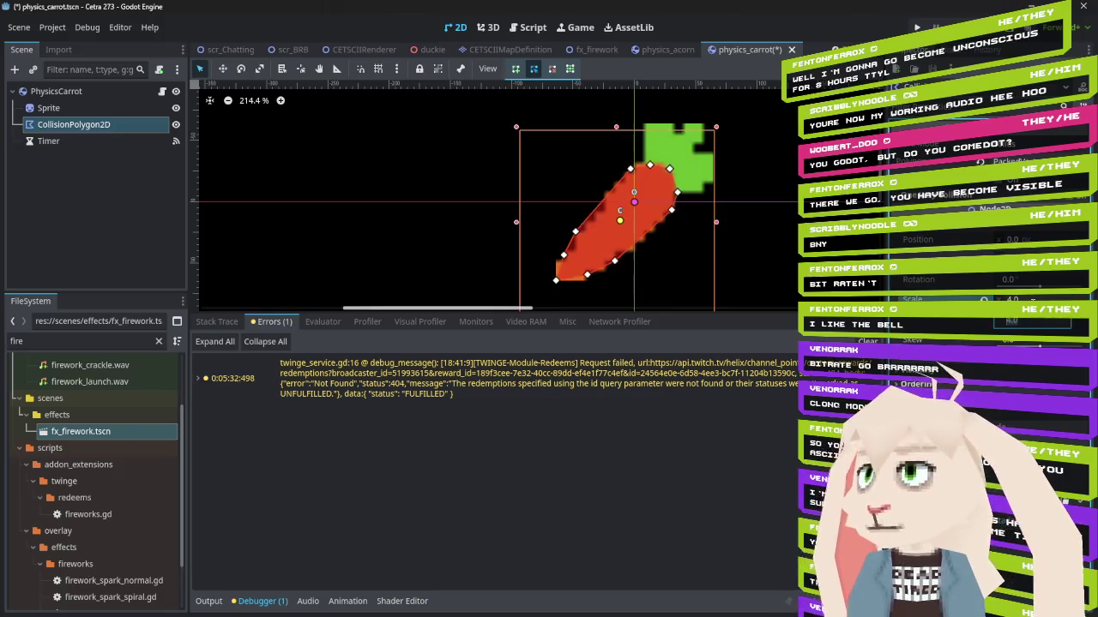
key("Return")
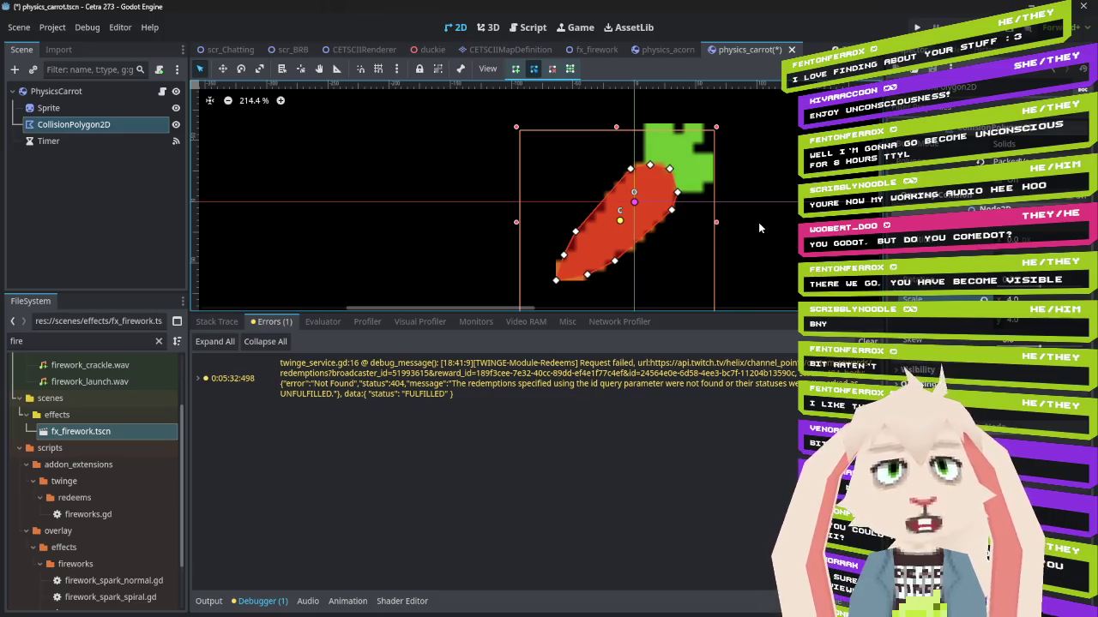
Save physics_carrot, then close the physics_carrot and physics_acorn scene tabs
key("ctrl+s")
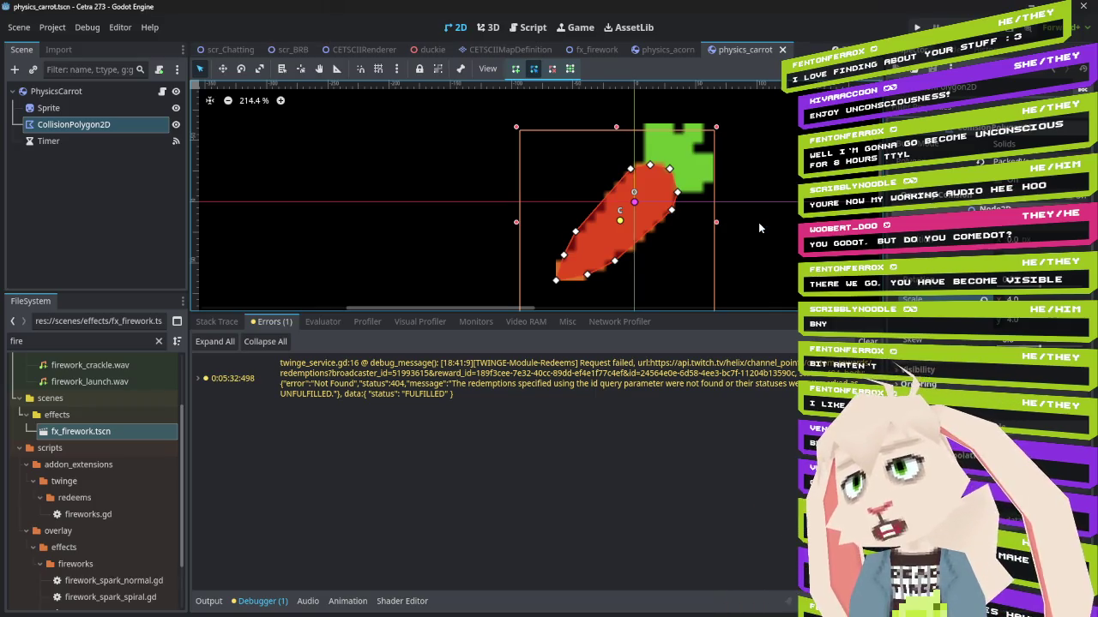
left_click(782, 49)
middle_click(730, 50)
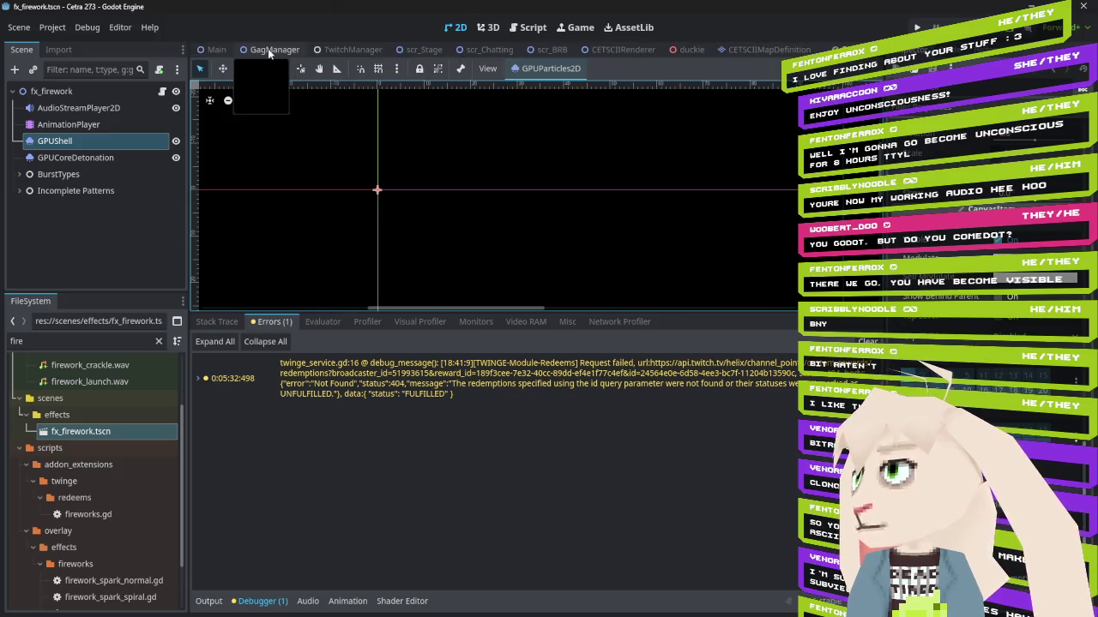
Collapse SnackBell's children in the GagManager scene tree, then switch to scr_Chatting
left_click(254, 53)
left_click(19, 159)
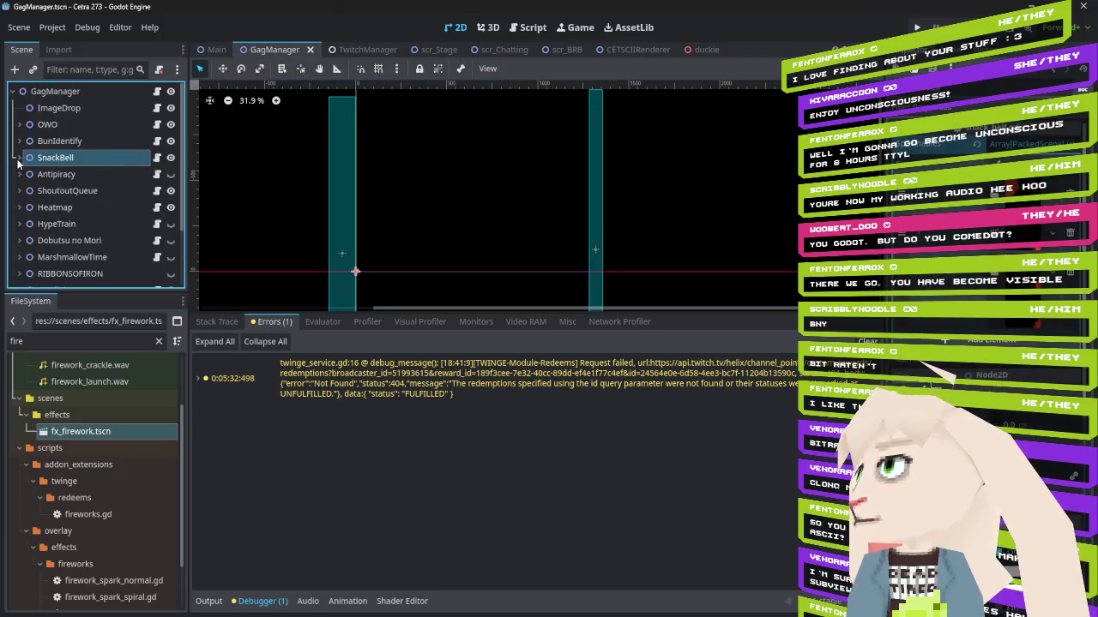
scroll(150, 202, "down", 3)
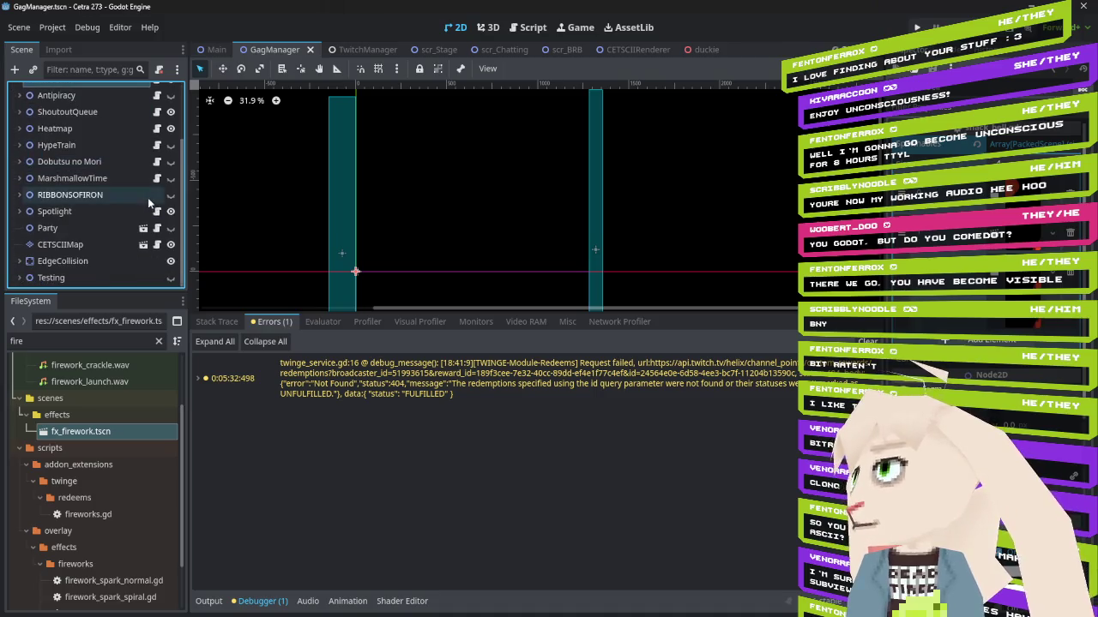
scroll(150, 202, "up", 3)
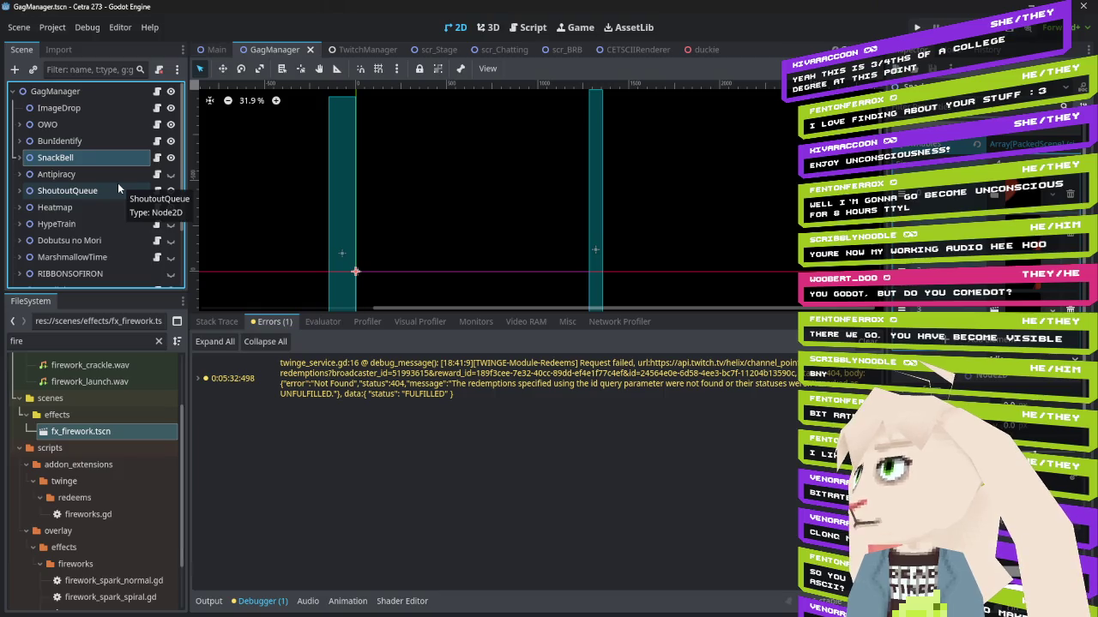
scroll(117, 183, "down", 3)
scroll(117, 182, "up", 3)
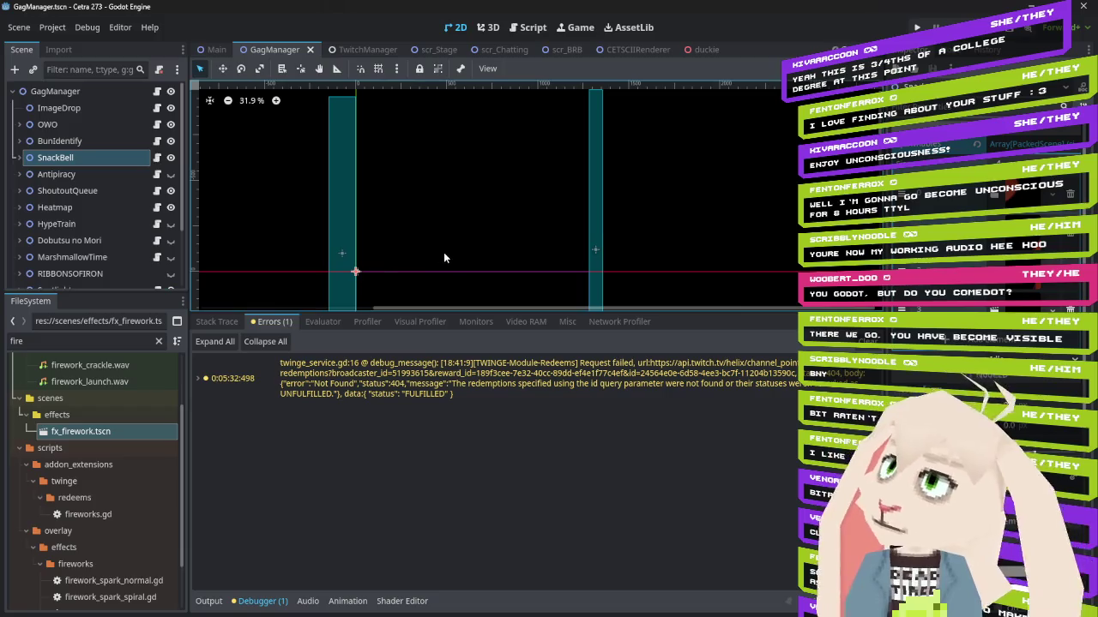
left_click(489, 49)
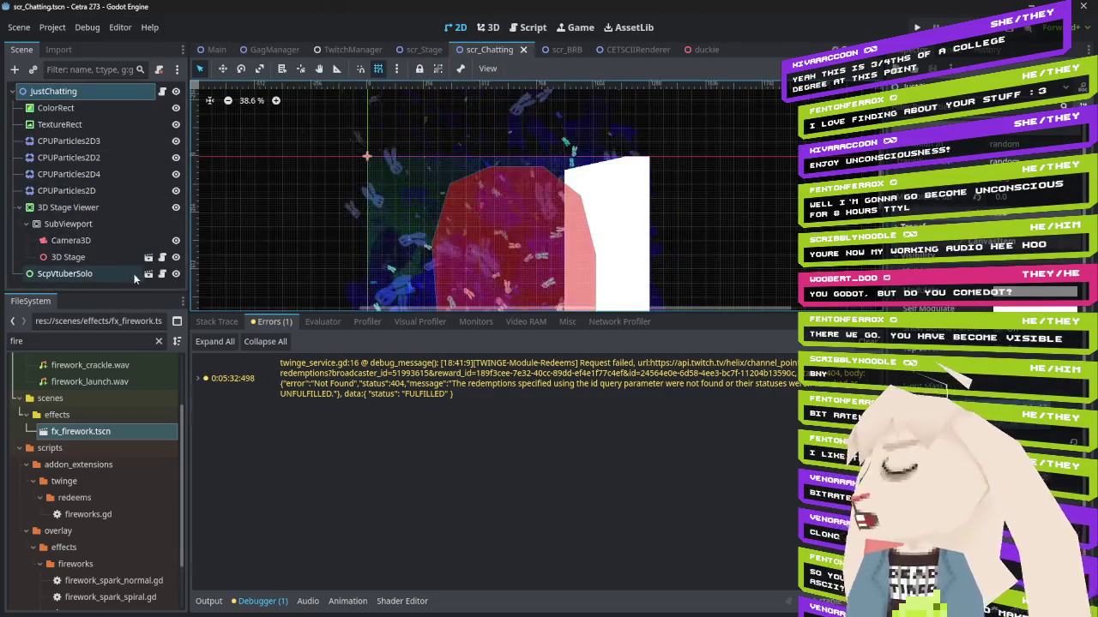
Open the ScpVtuberSolo scene from JustChatting, pan the 2D view, and open its script
left_click(149, 274)
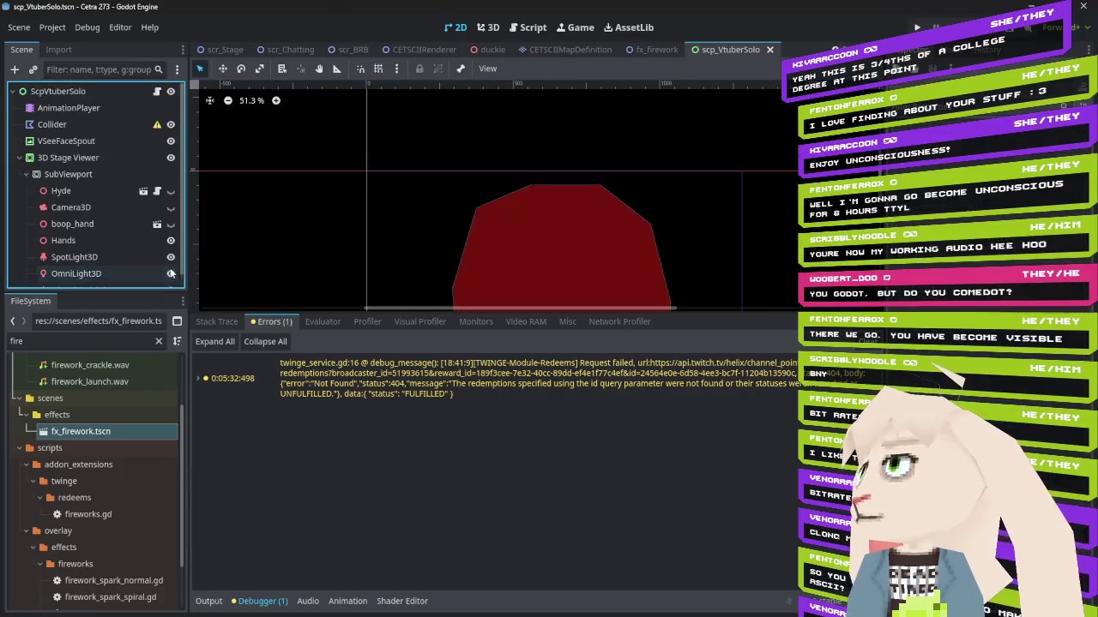
mouse_move(528, 238)
left_mouse_down()
mouse_move(526, 118)
mouse_move(544, 191)
left_mouse_up()
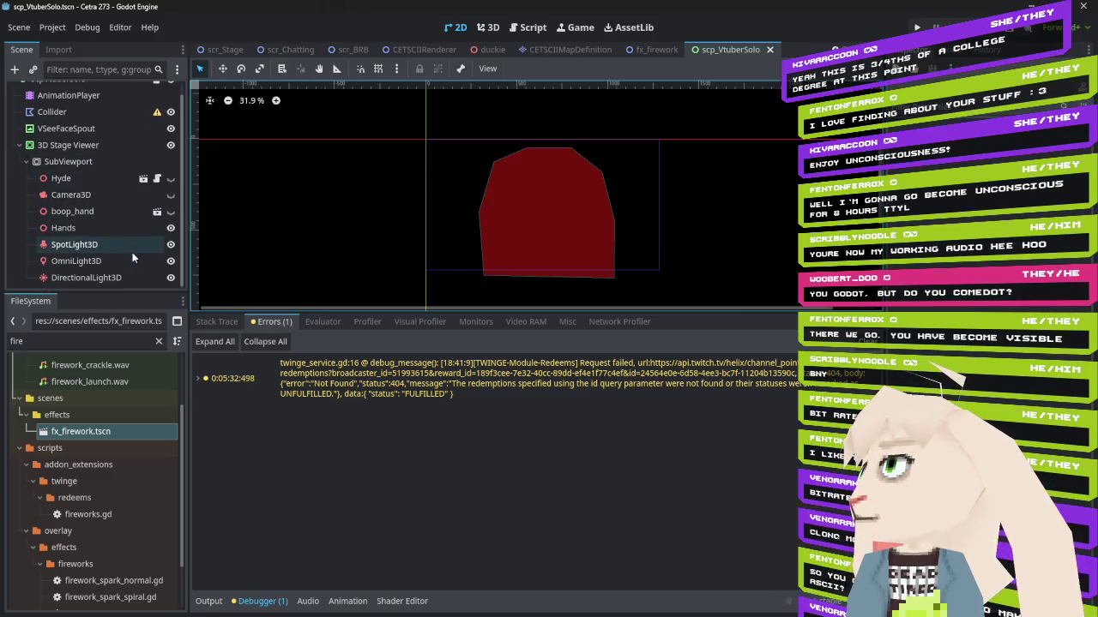
left_click(157, 91)
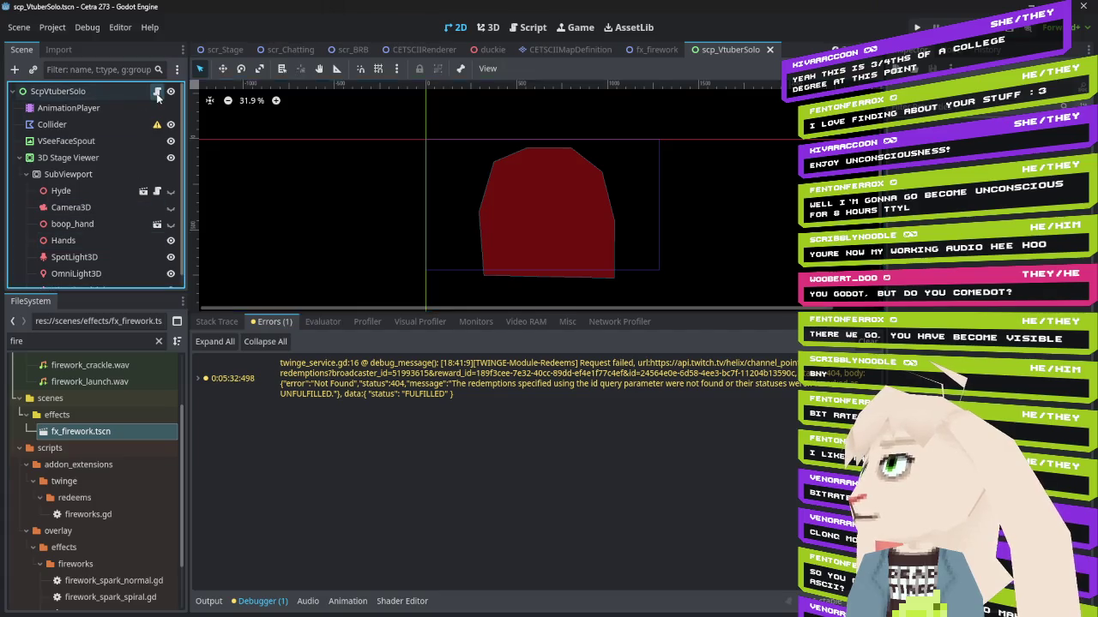
Review vtuber_solo.gd's HandDetails class, placing the cursor after the finger_target declaration
scroll(571, 194, "down", 7)
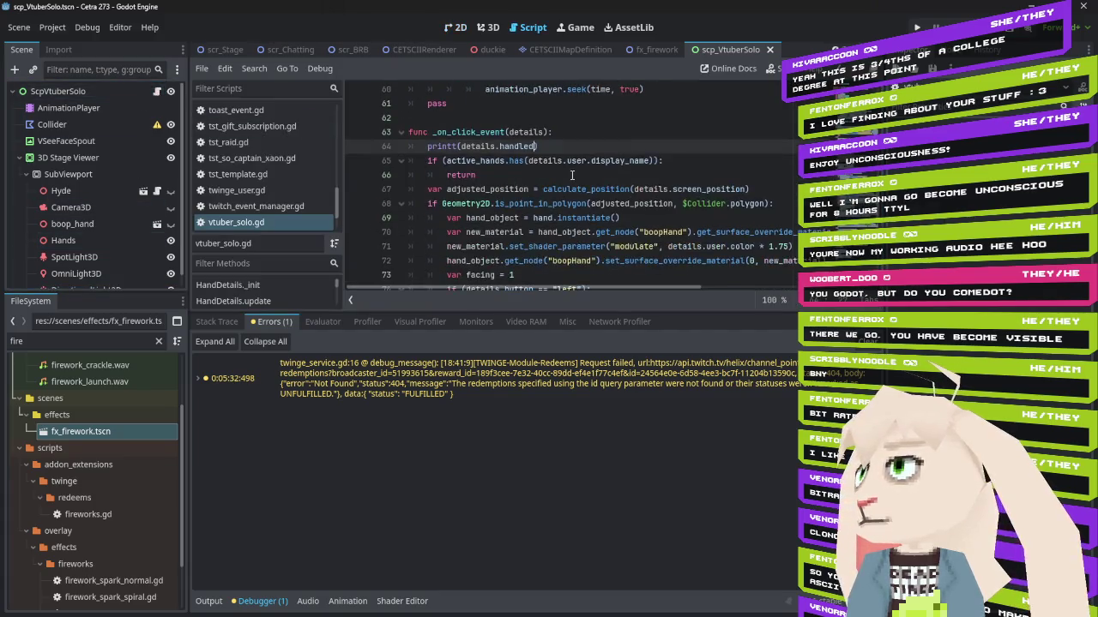
scroll(556, 162, "down", 2)
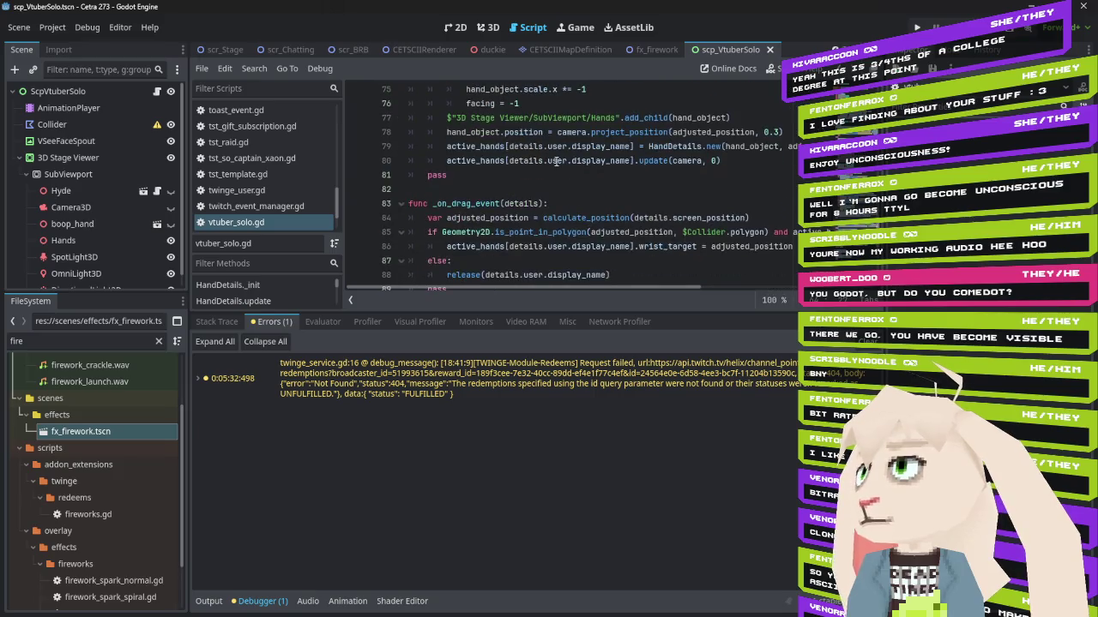
scroll(556, 160, "up", 20)
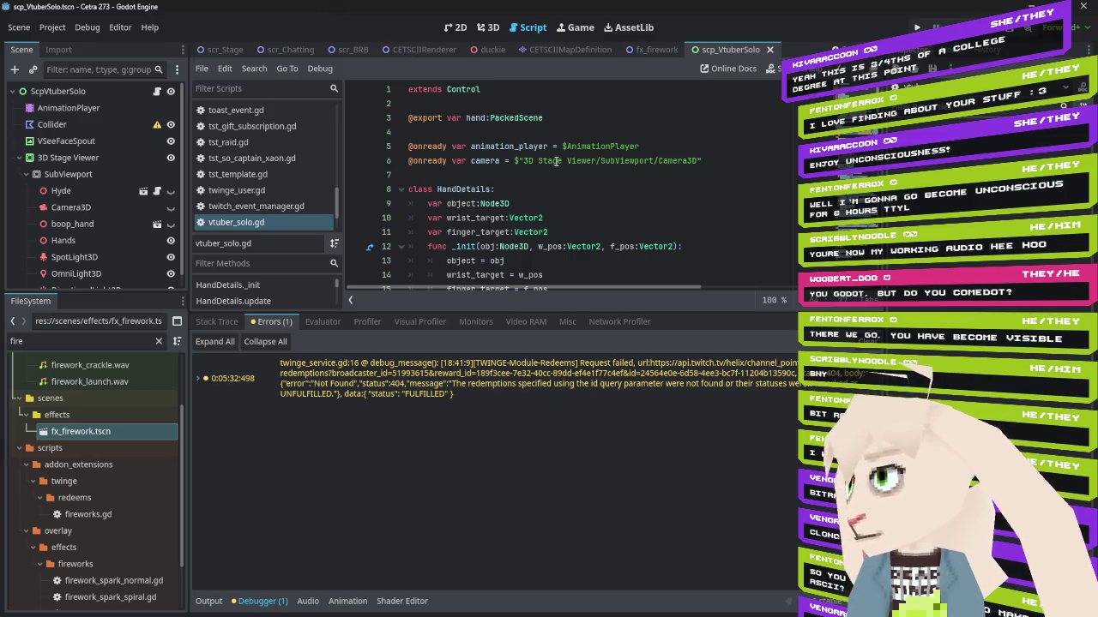
scroll(593, 190, "down", 2)
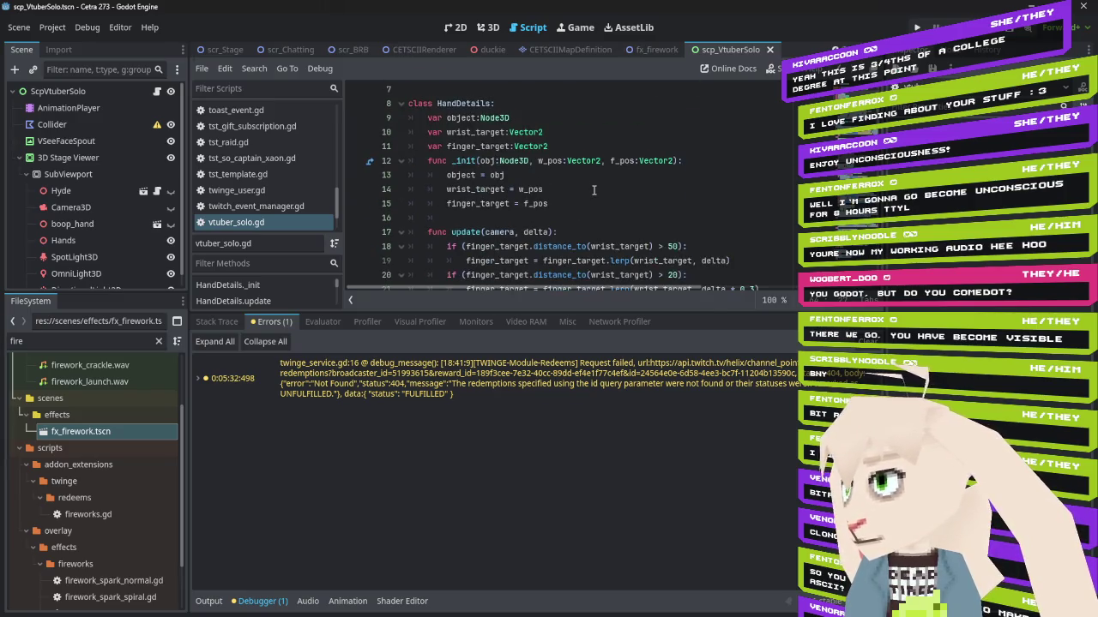
scroll(593, 190, "down", 2)
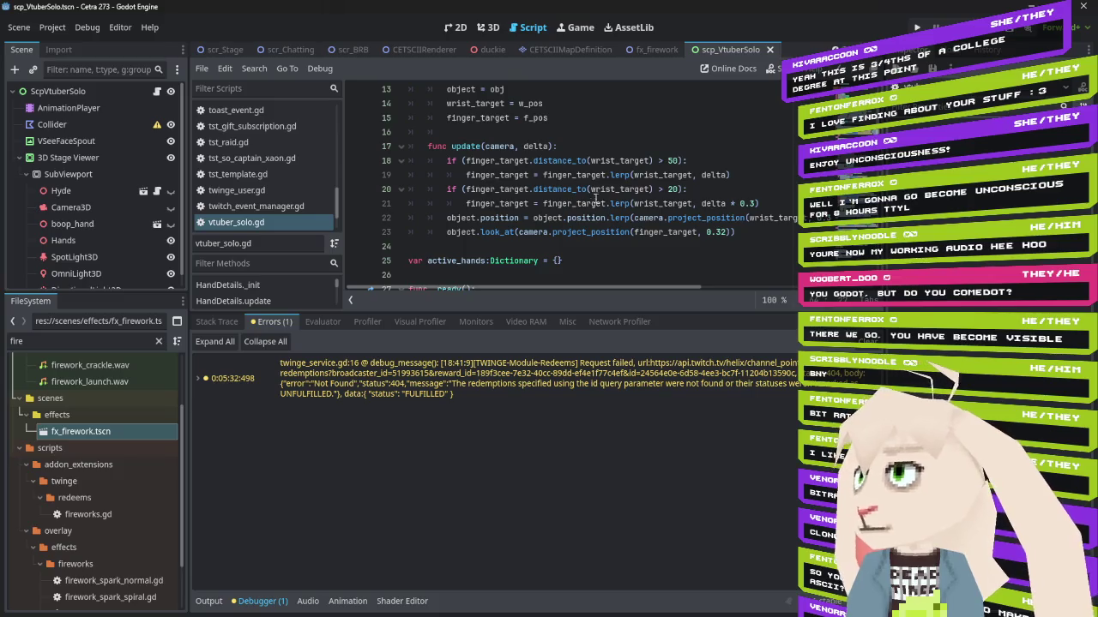
left_click(747, 232)
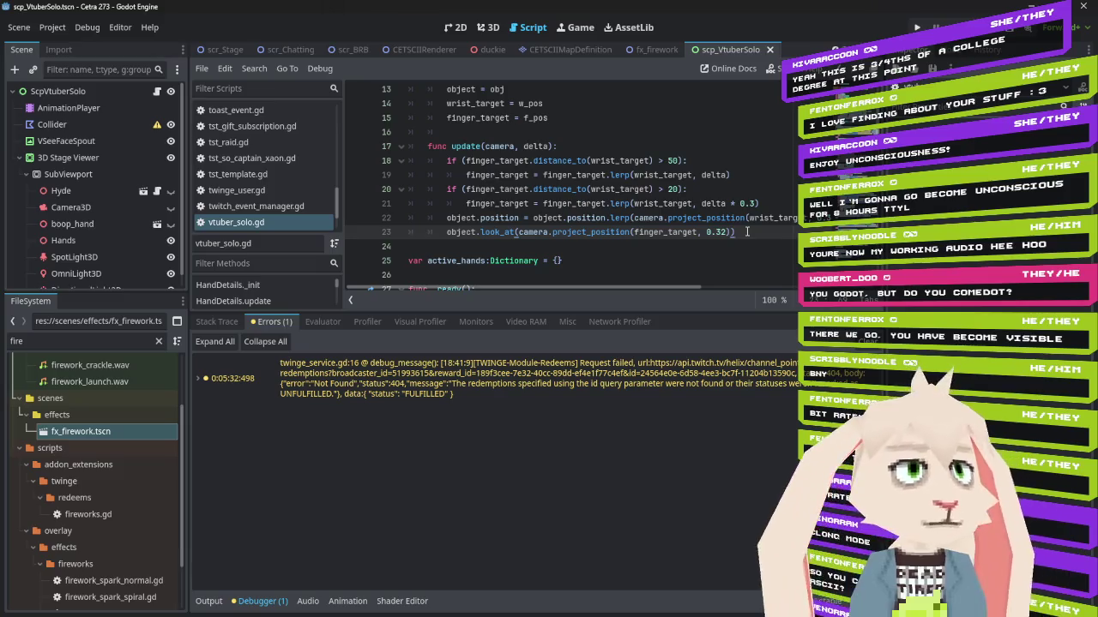
scroll(747, 231, "up", 3)
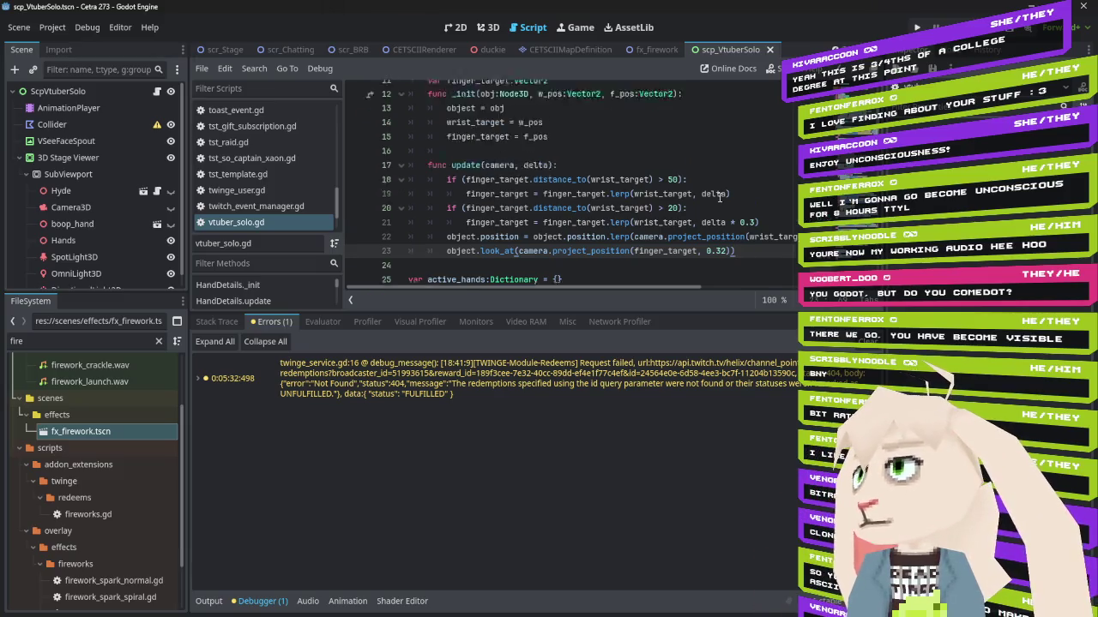
left_click(560, 189)
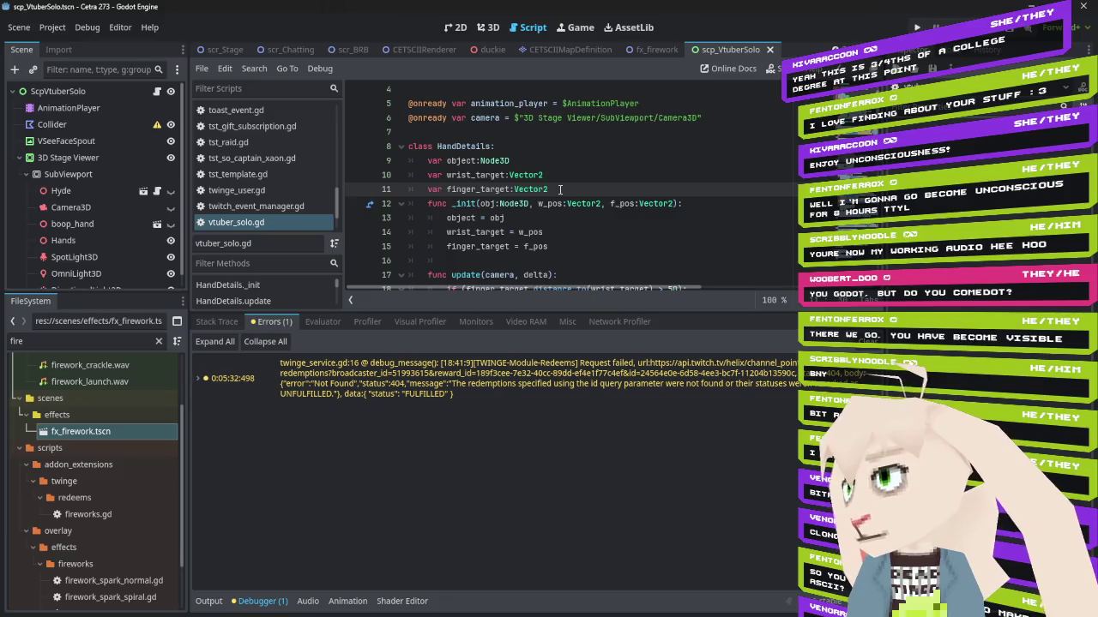
Declare 'var last_move:float' and set last_move = Time.get_unix_time_from_system() in _init
key("Return")
type("var last_move")
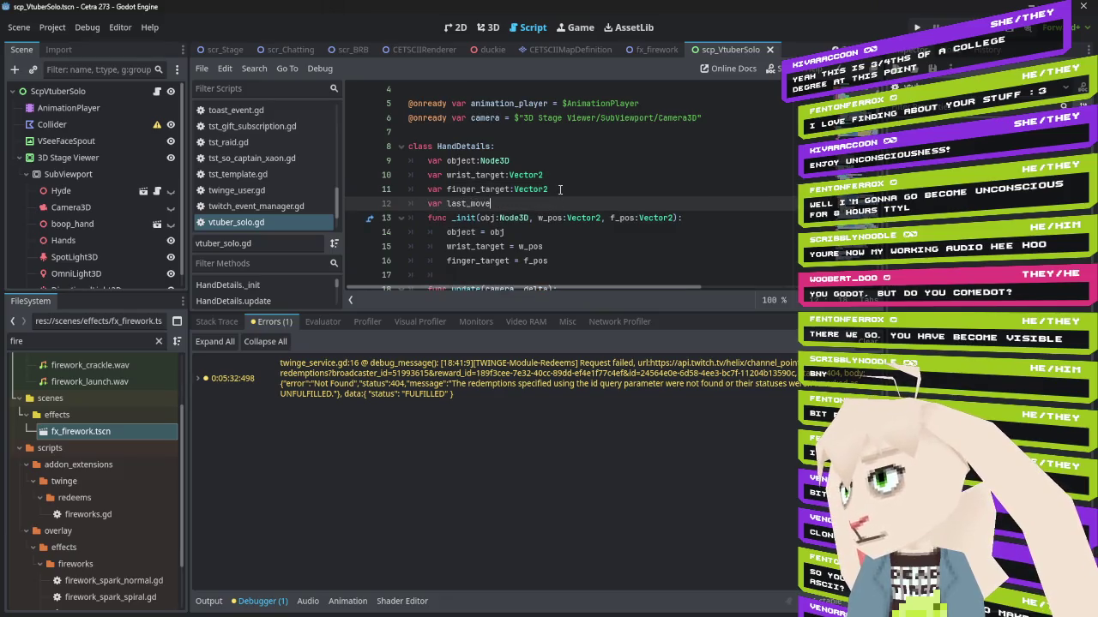
type(":")
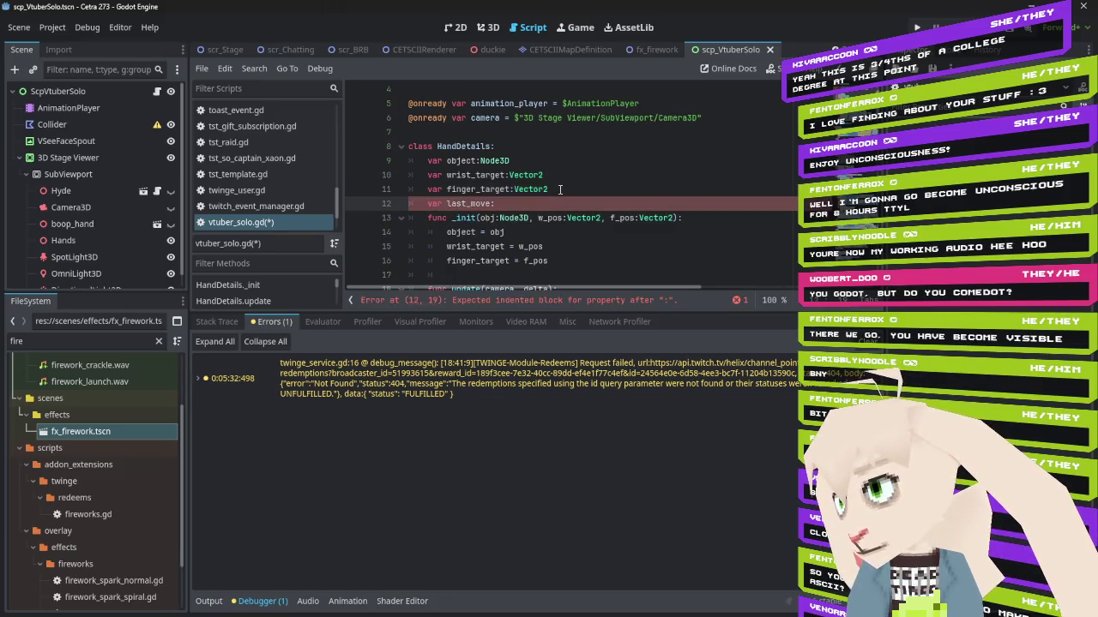
type("float")
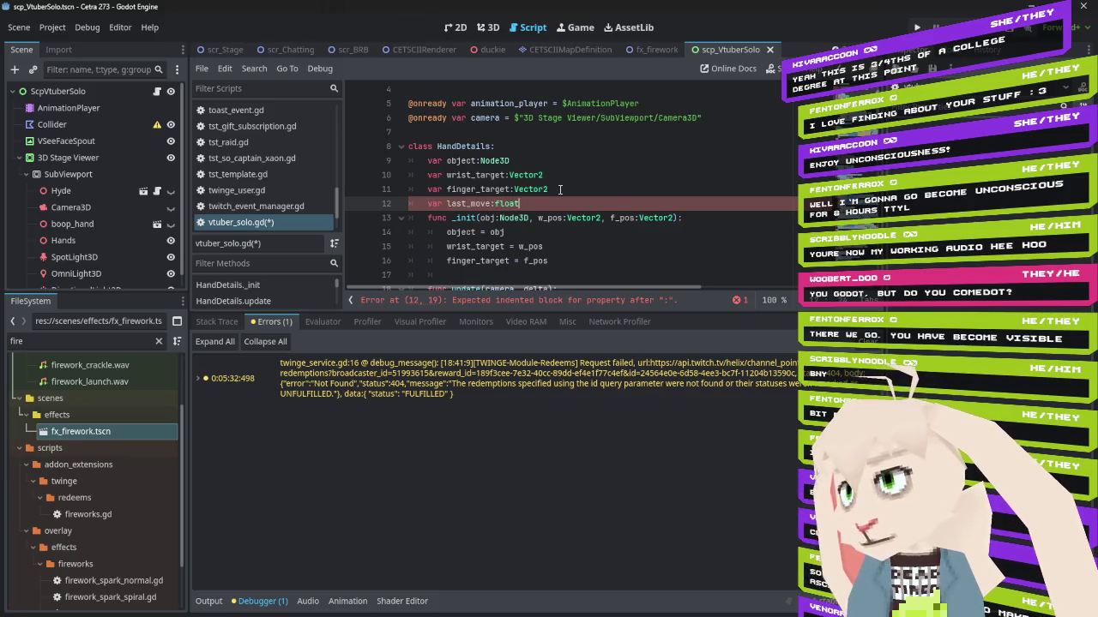
left_click(580, 260)
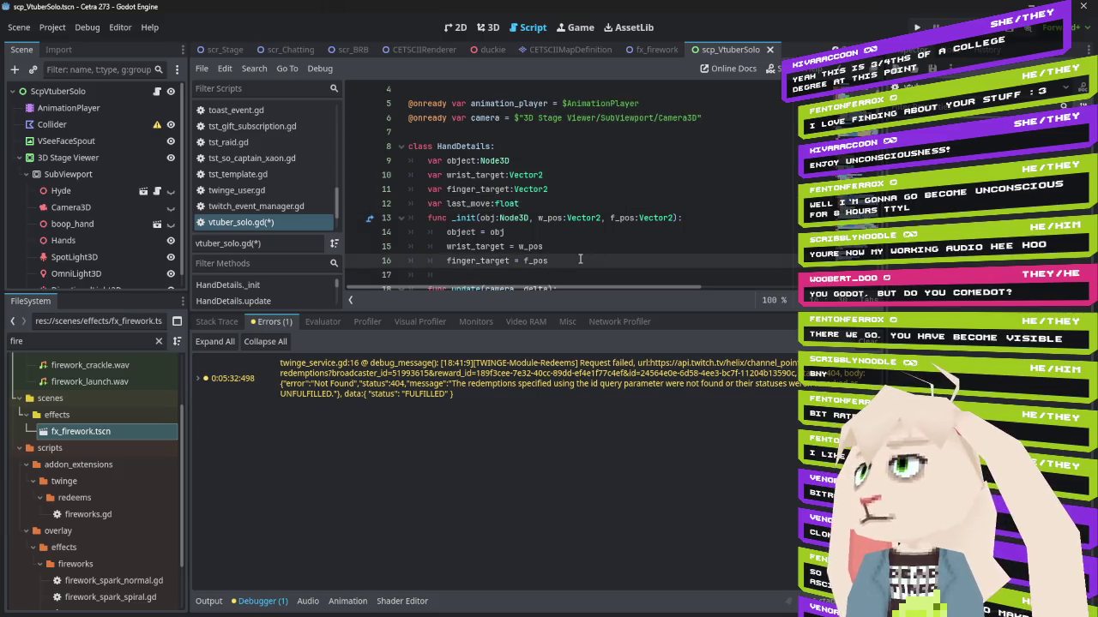
key("Return")
type("last_mov")
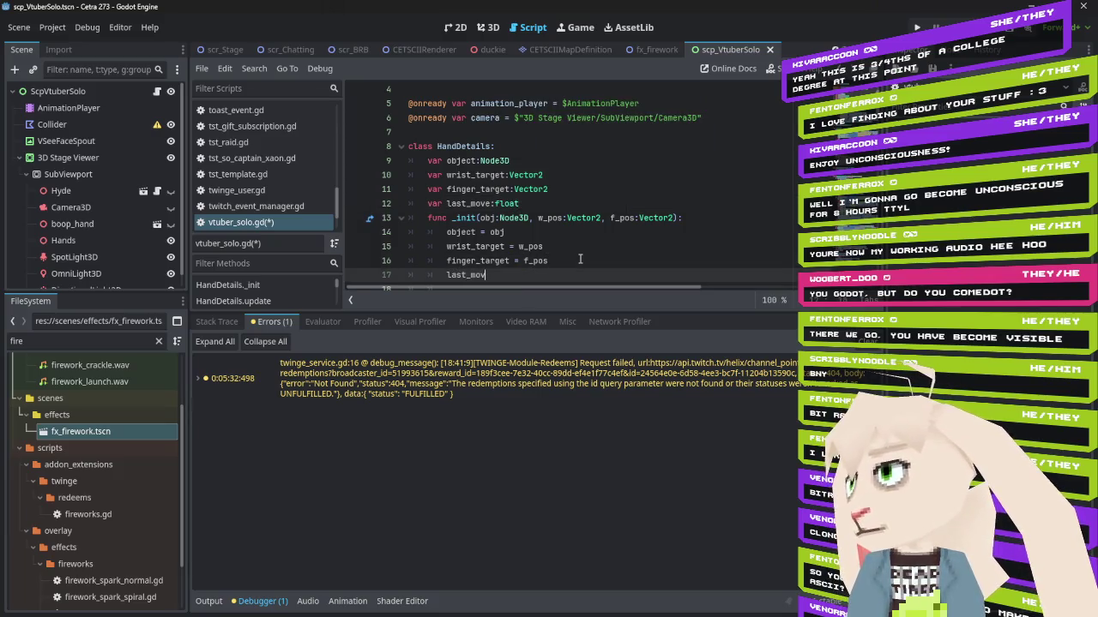
type("e = Time")
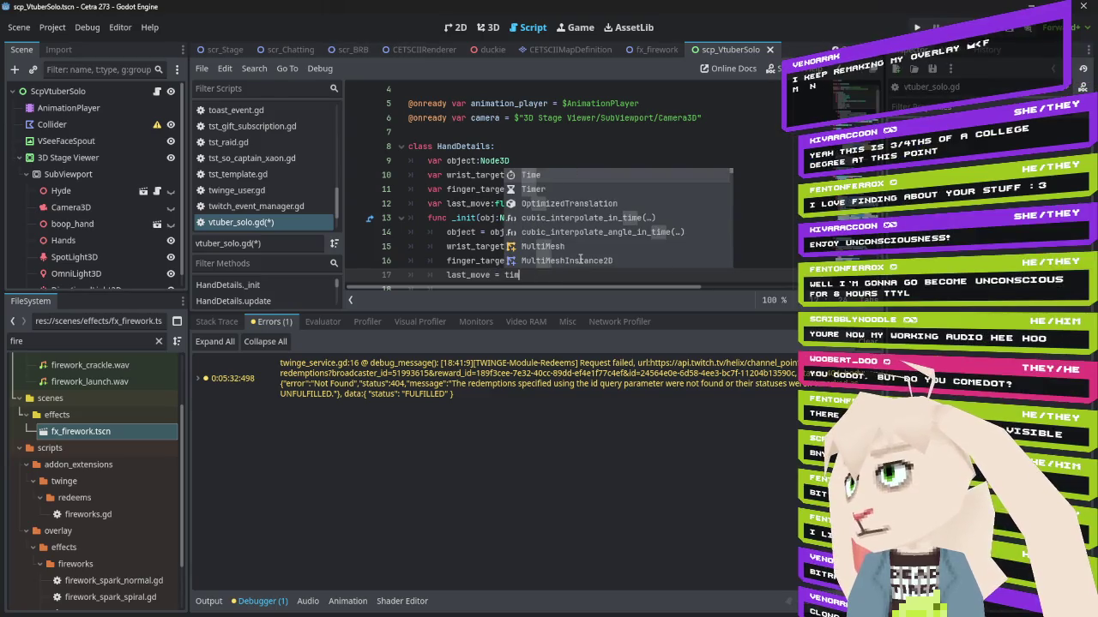
type(".")
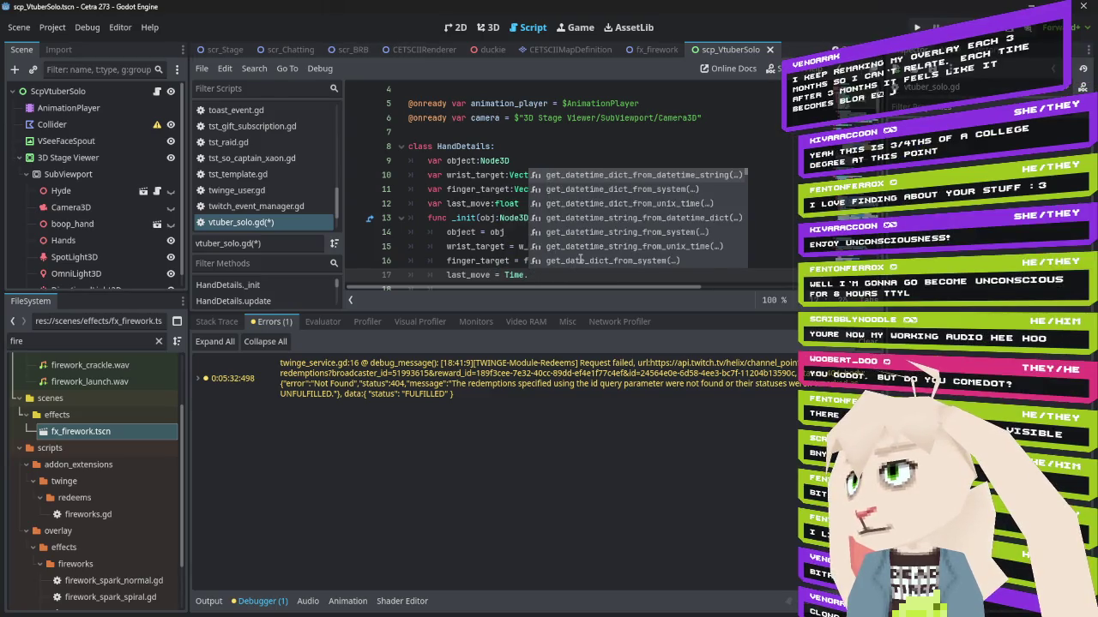
type("get_")
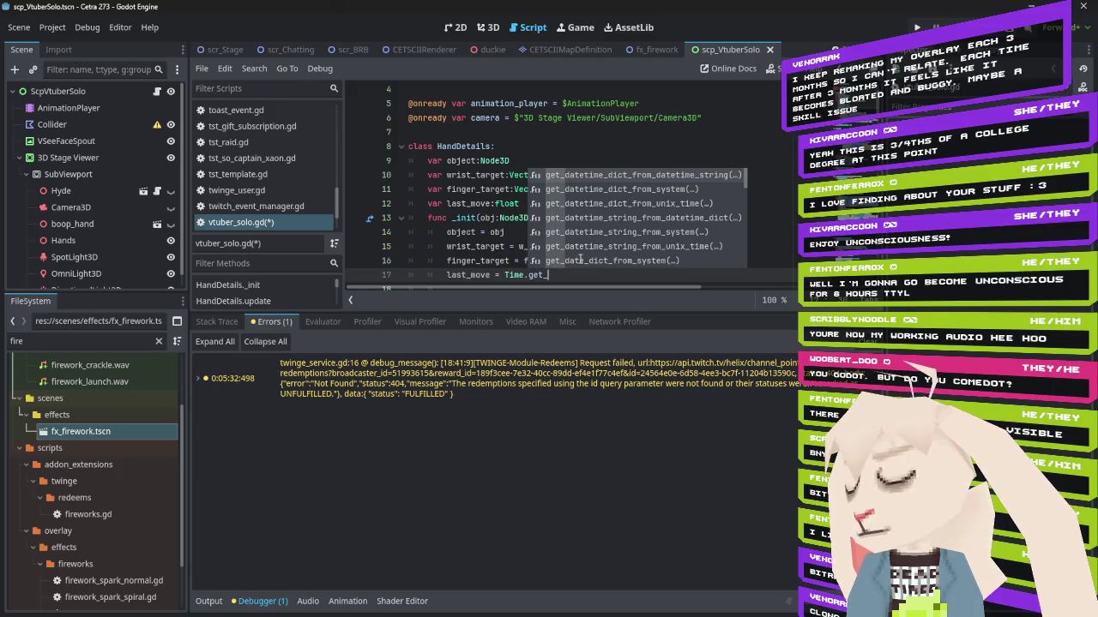
type("unic")
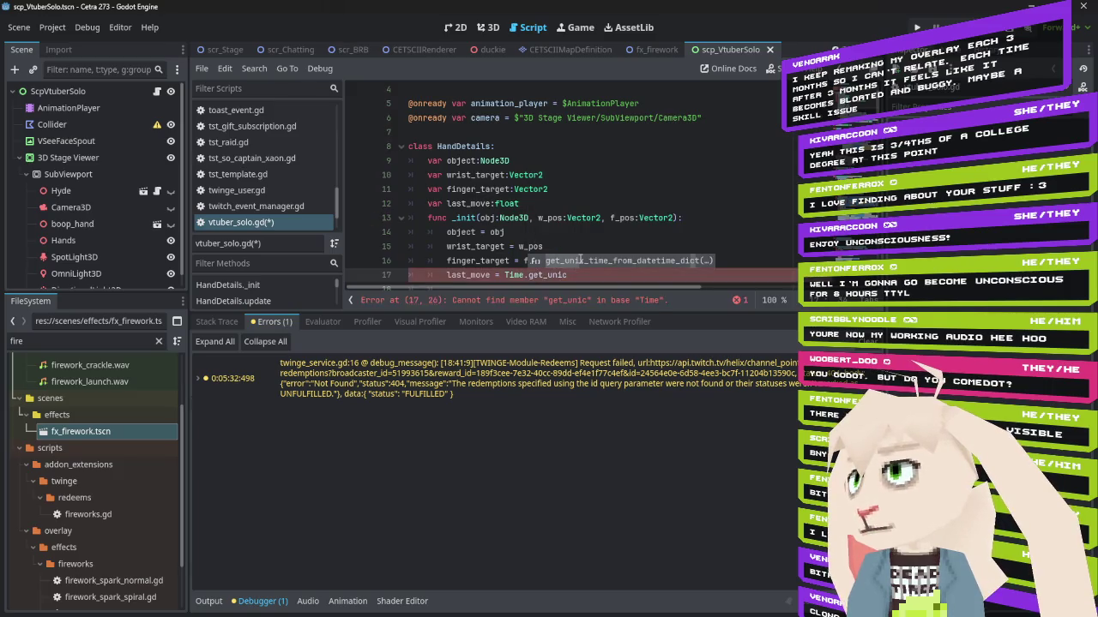
key("BackSpace")
type("x")
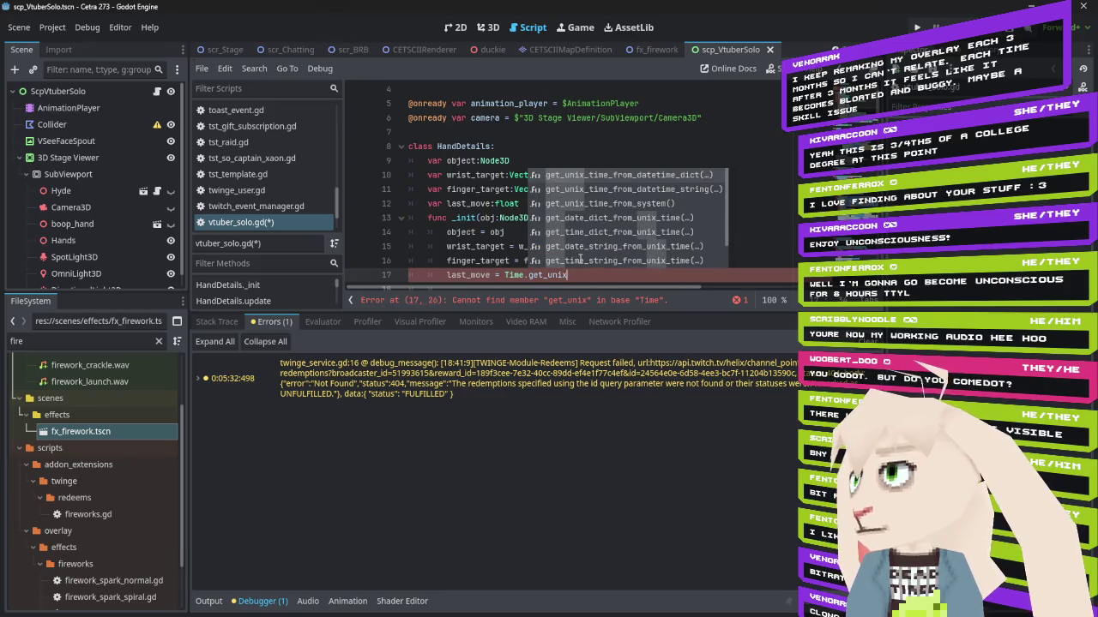
left_click(608, 203)
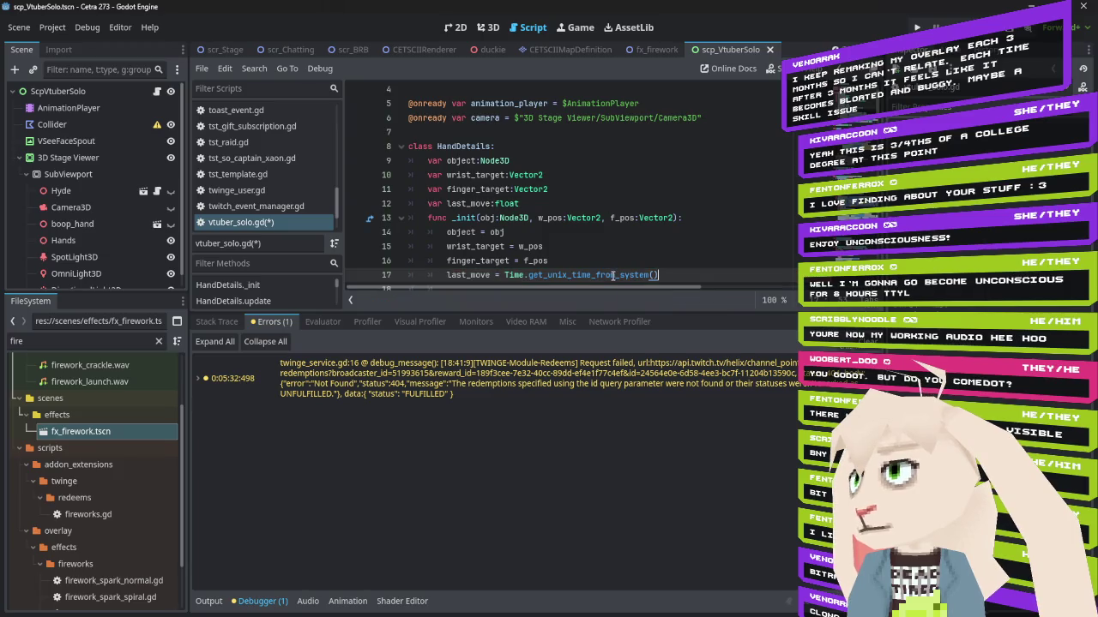
mouse_move(612, 275)
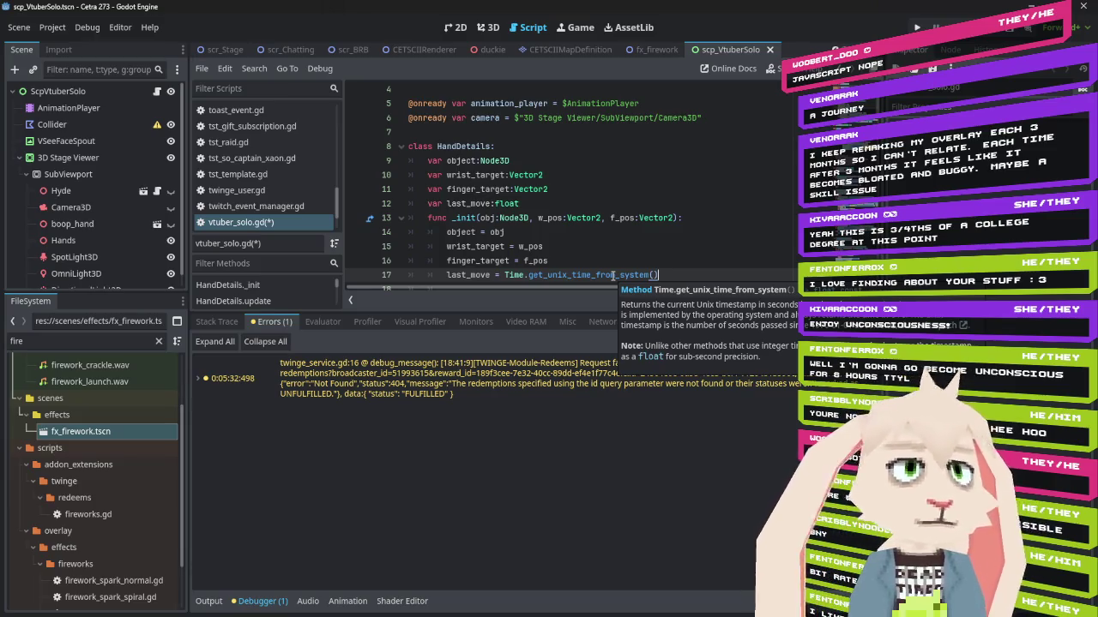
Copy the last_move timestamp assignment and paste it as line 26 in update
scroll(581, 221, "down", 2)
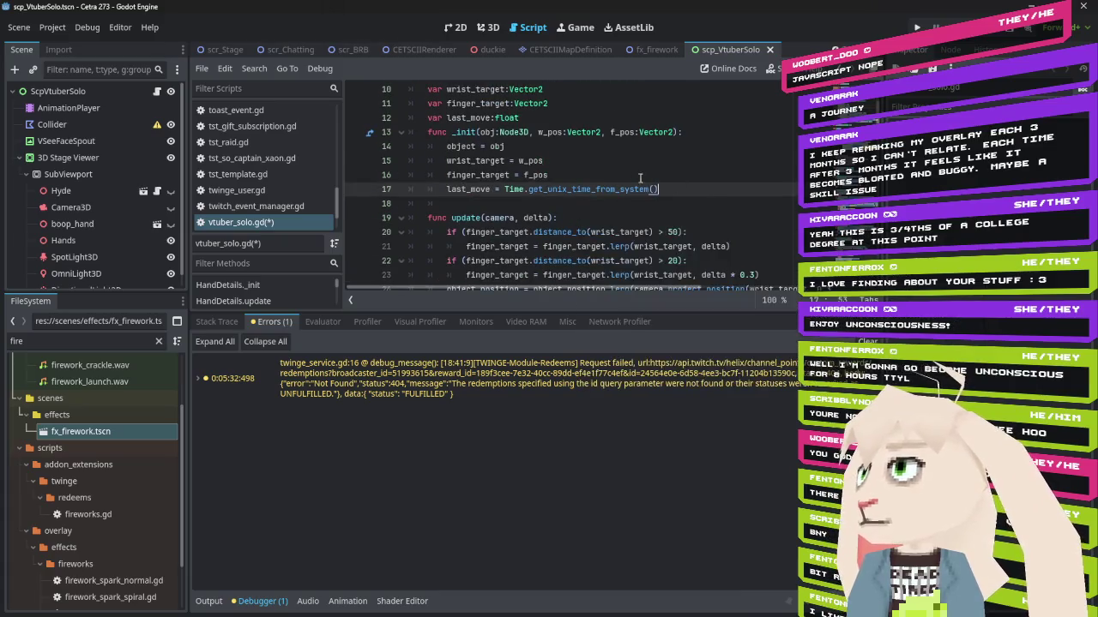
scroll(632, 215, "down", 1)
mouse_move(678, 148)
left_mouse_down()
mouse_move(429, 148)
mouse_move(606, 150)
left_mouse_up()
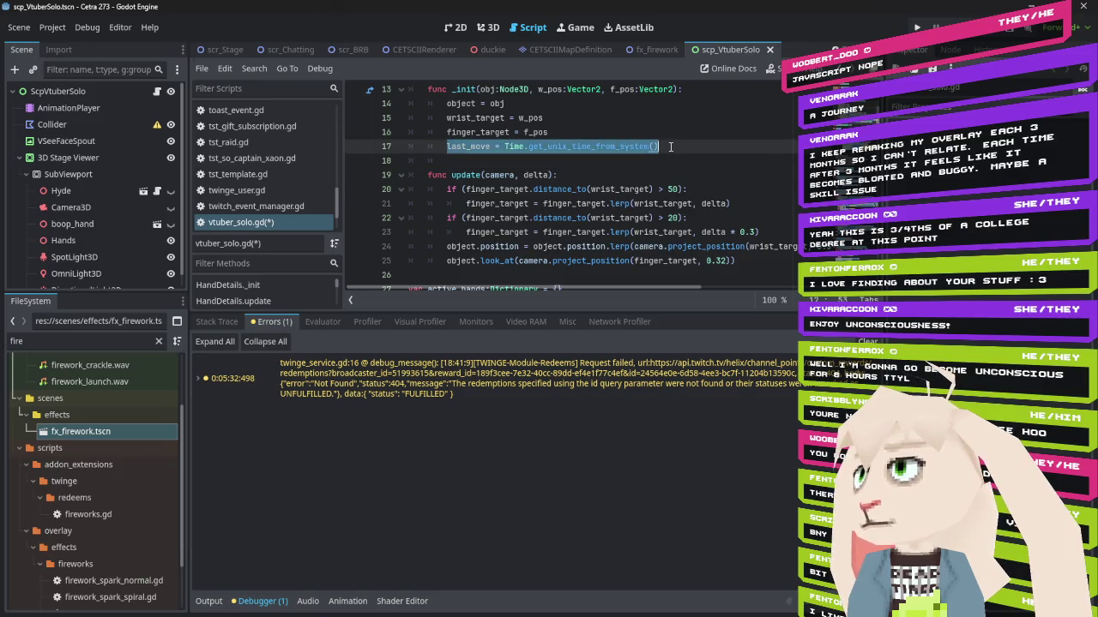
left_click(751, 259)
key("Return")
type("last_move = Time.get_unix_time_from_system()")
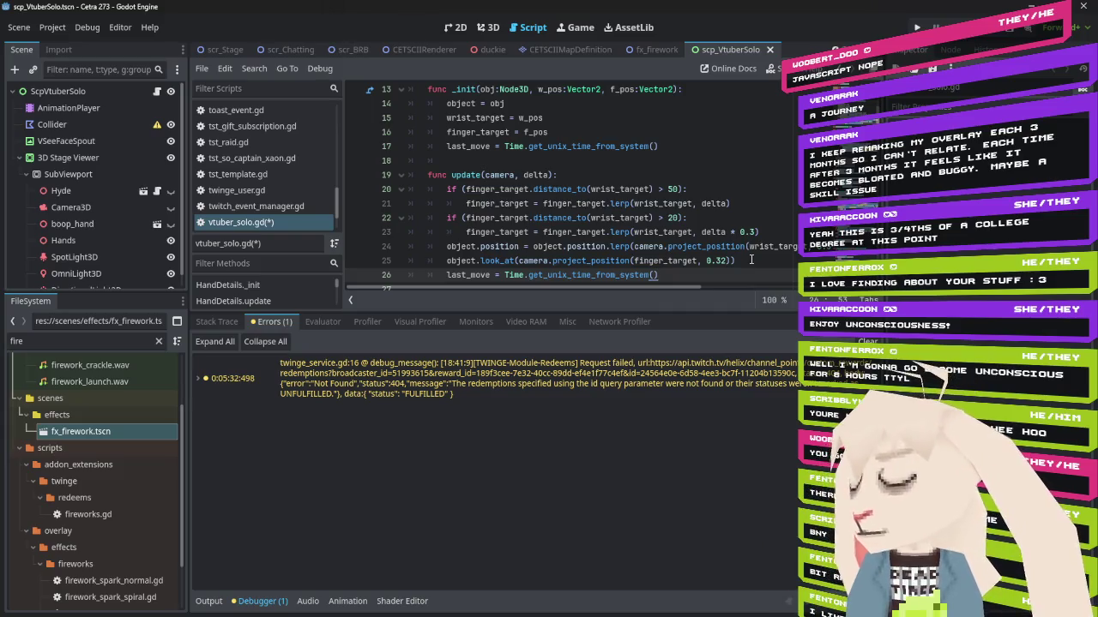
scroll(758, 203, "down", 1)
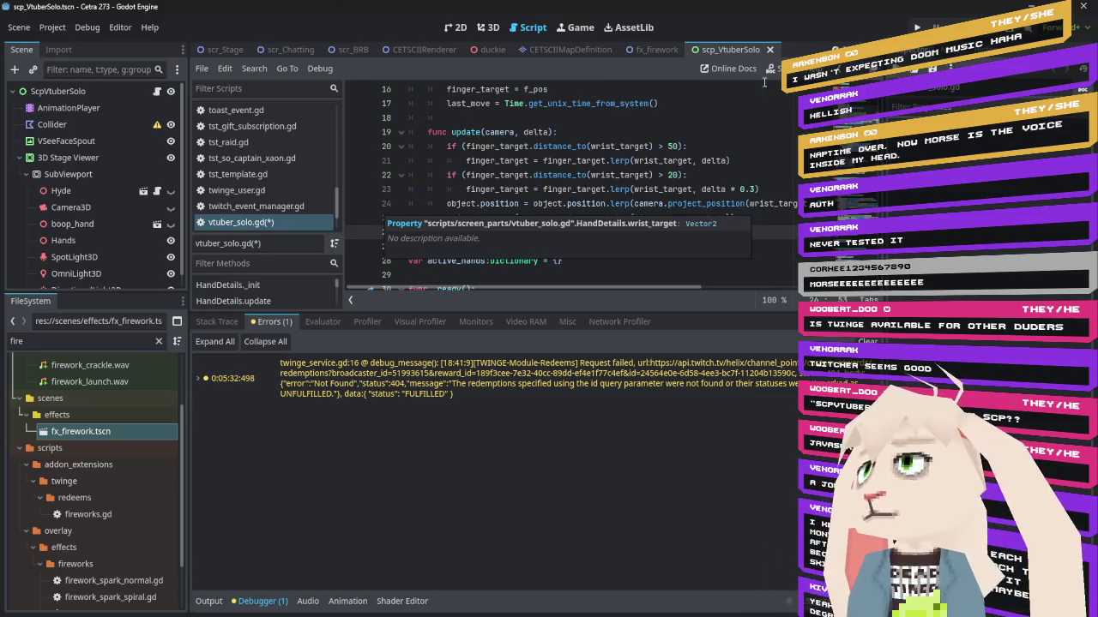
Scroll down vtuber_solo.gd to the _ready function's greenheat event connections
scroll(657, 221, "down", 5)
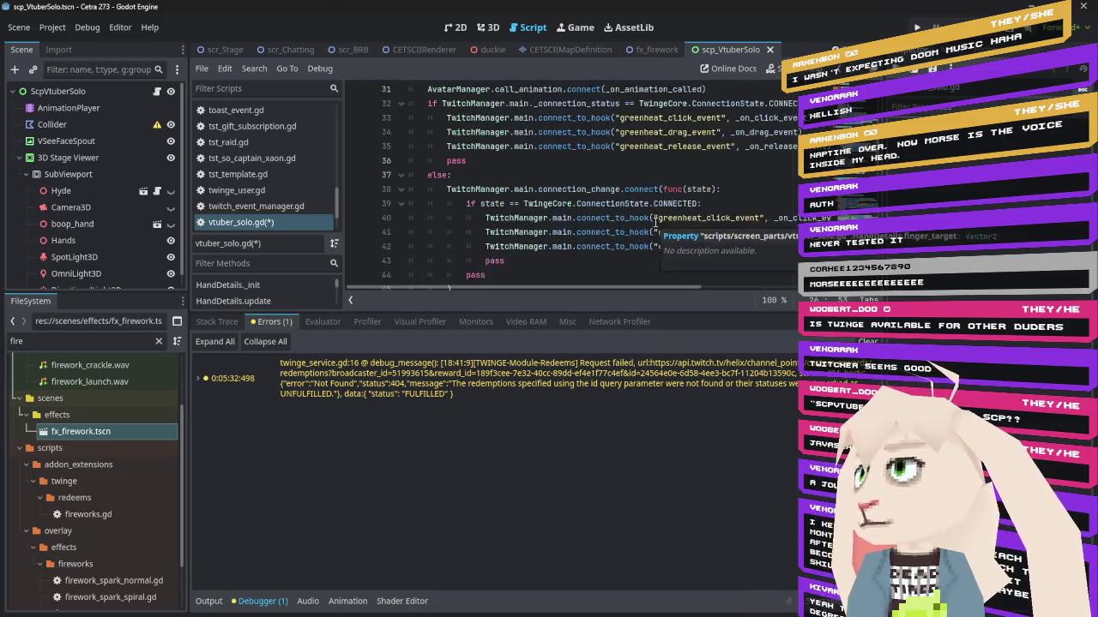
Scroll up and down through vtuber_solo.gd's handlers to reach the _process loop over active hands
scroll(656, 221, "up", 3)
scroll(656, 222, "down", 9)
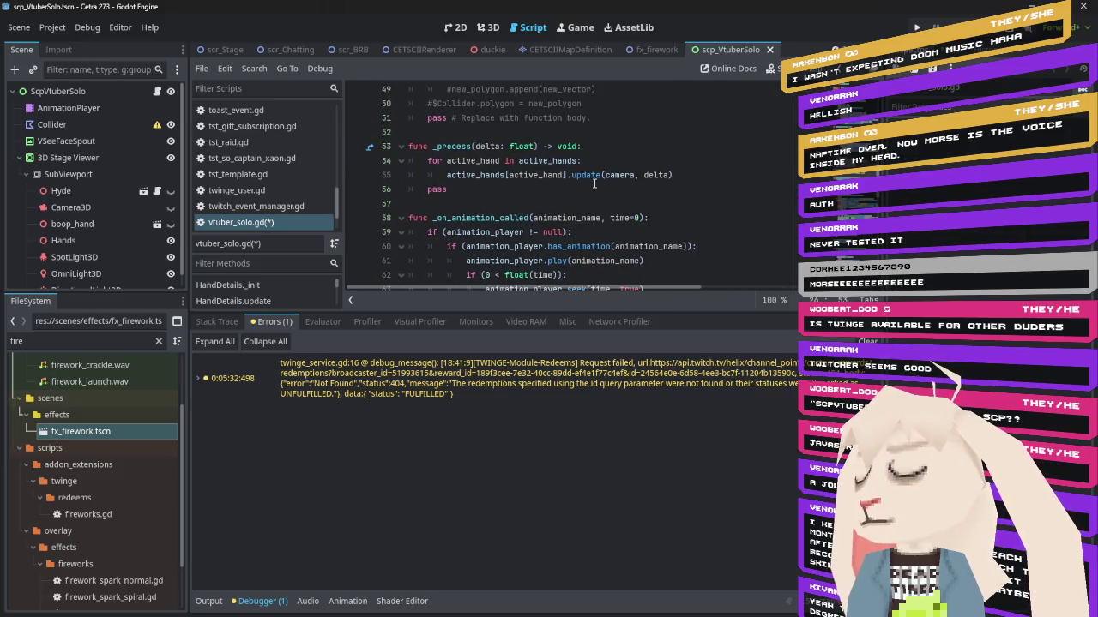
scroll(574, 176, "down", 5)
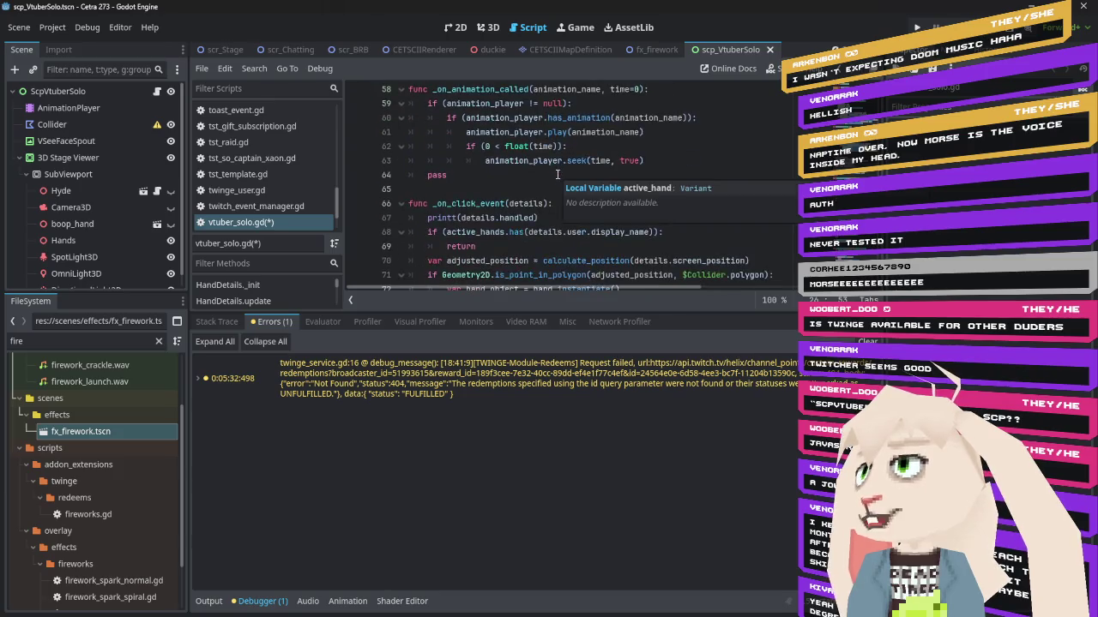
scroll(558, 165, "down", 1)
scroll(631, 183, "down", 3)
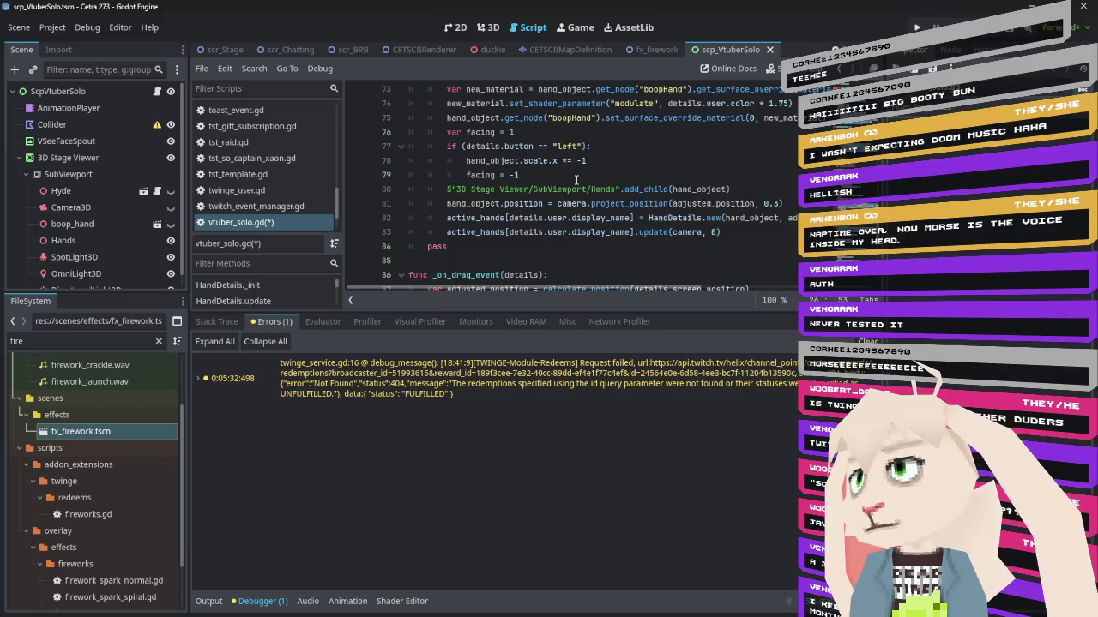
scroll(576, 180, "down", 5)
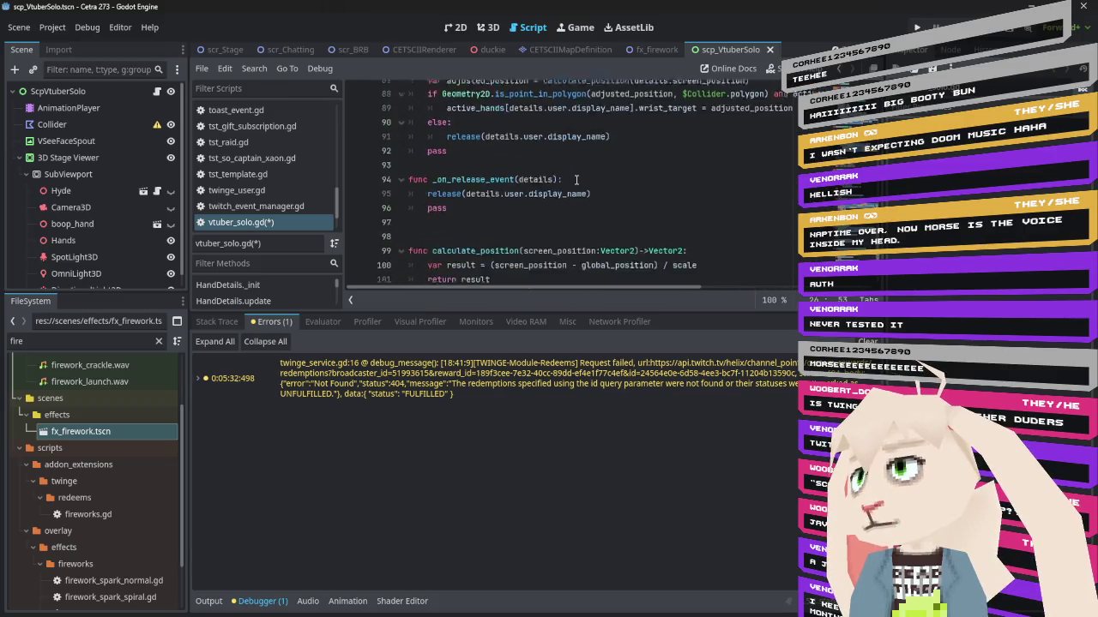
scroll(576, 179, "down", 2)
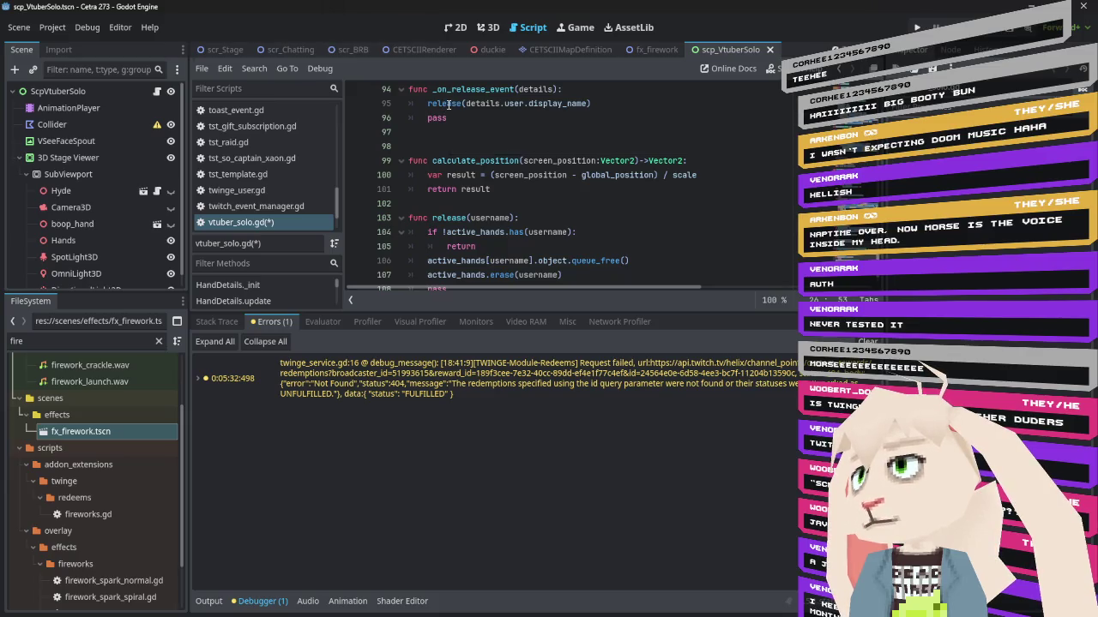
mouse_move(446, 104)
scroll(568, 218, "down", 1)
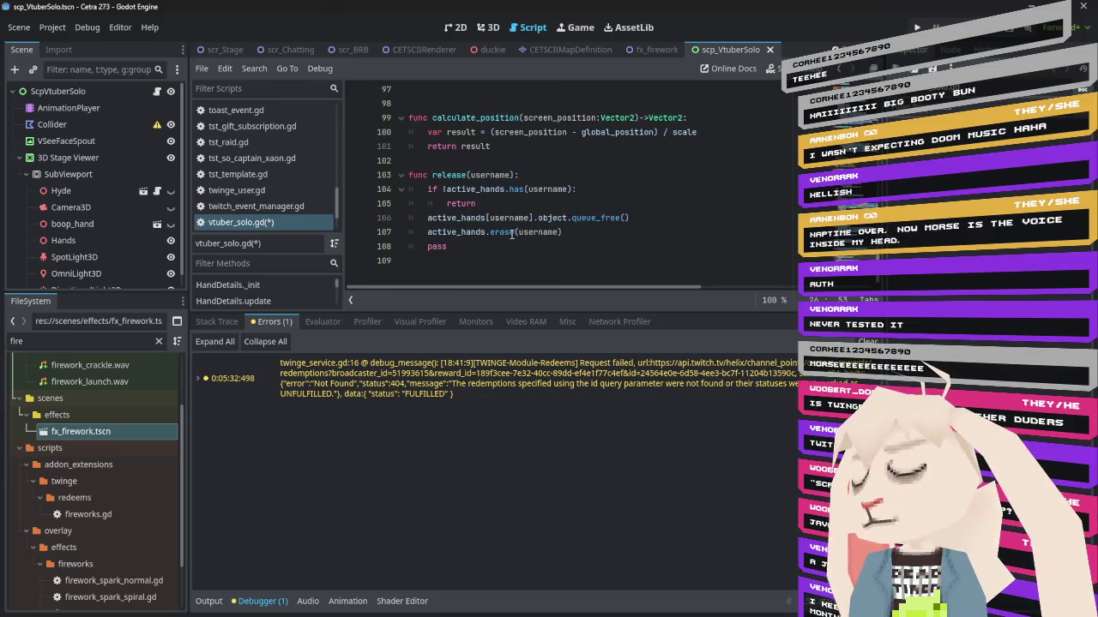
scroll(505, 213, "up", 6)
scroll(505, 213, "up", 17)
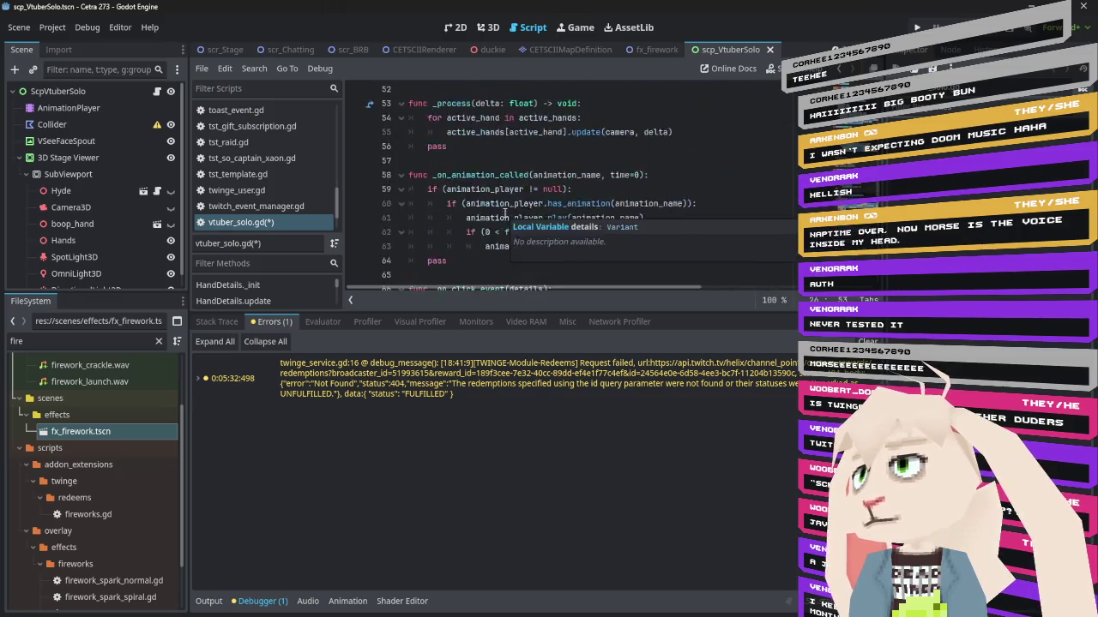
scroll(525, 175, "up", 3)
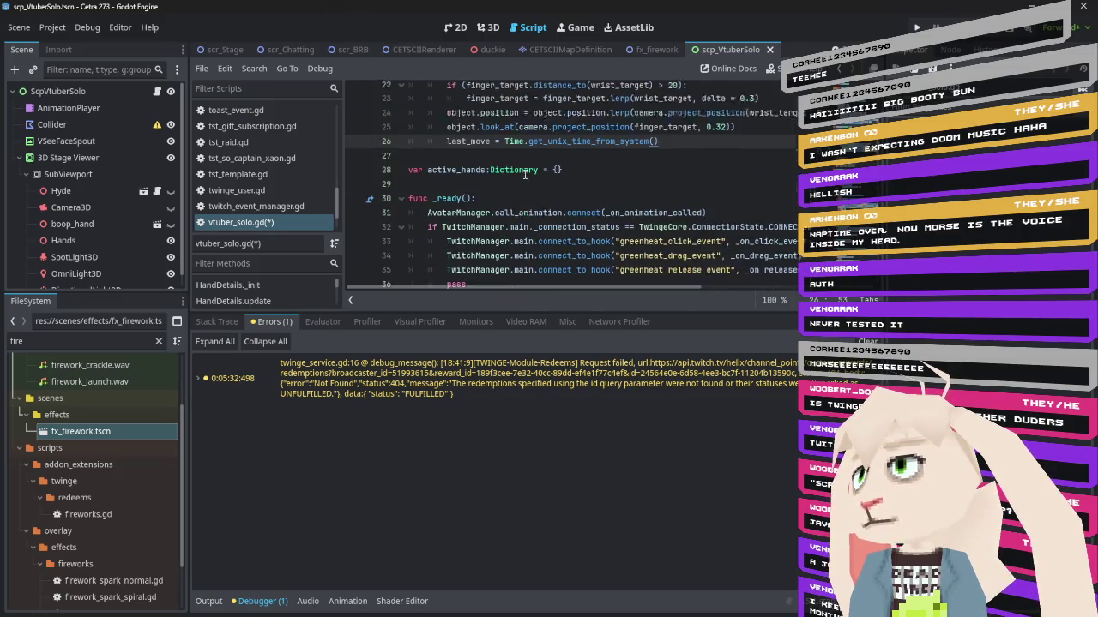
scroll(525, 175, "down", 20)
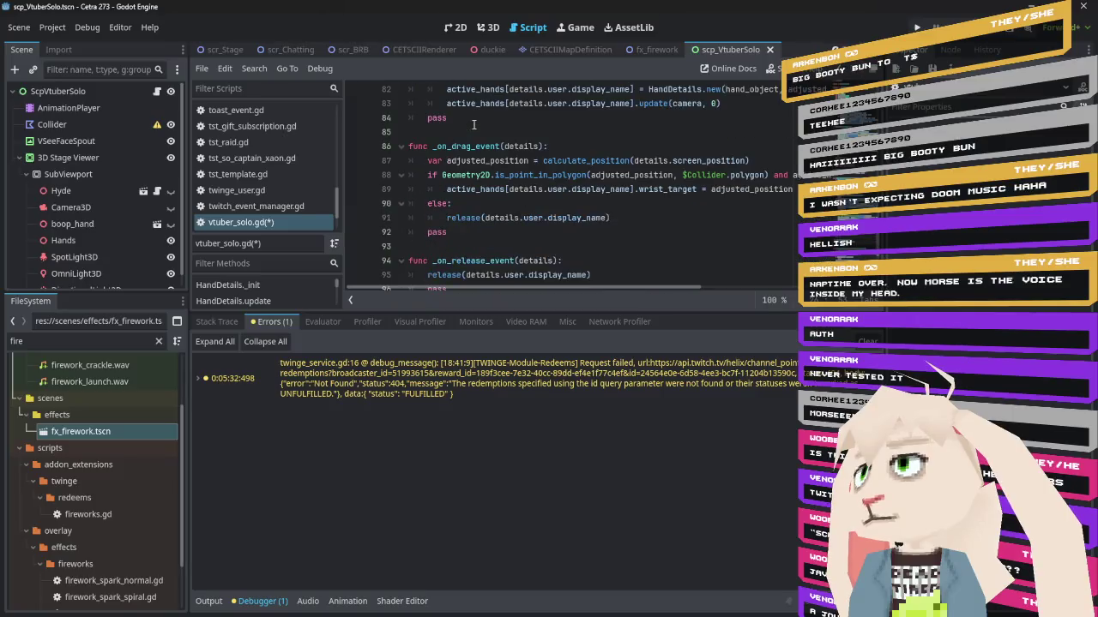
scroll(473, 187, "up", 3)
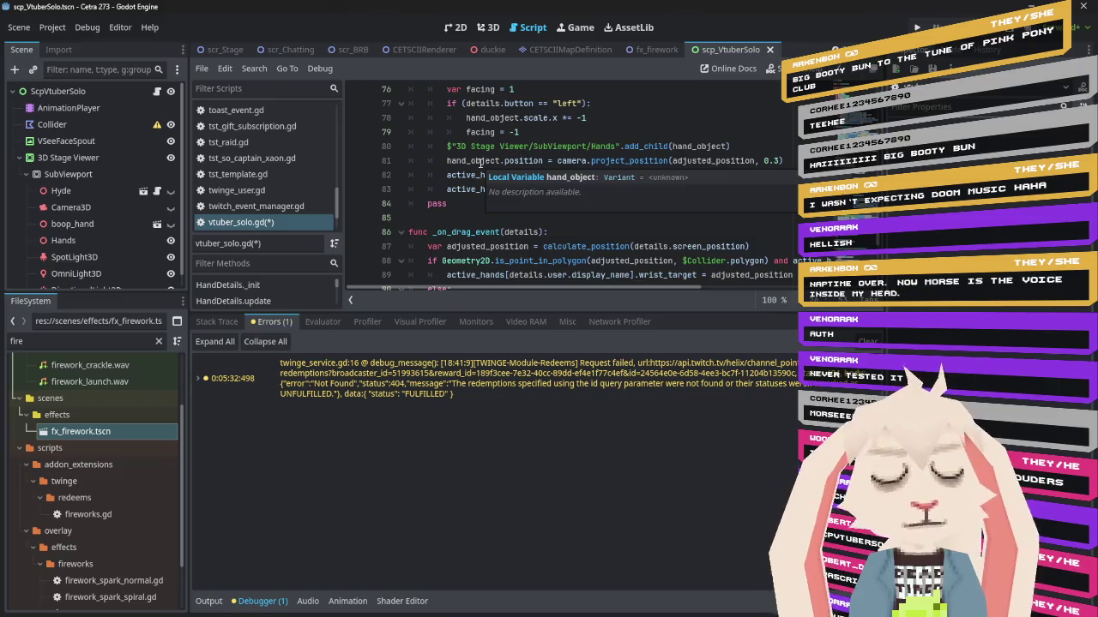
scroll(482, 163, "down", 3)
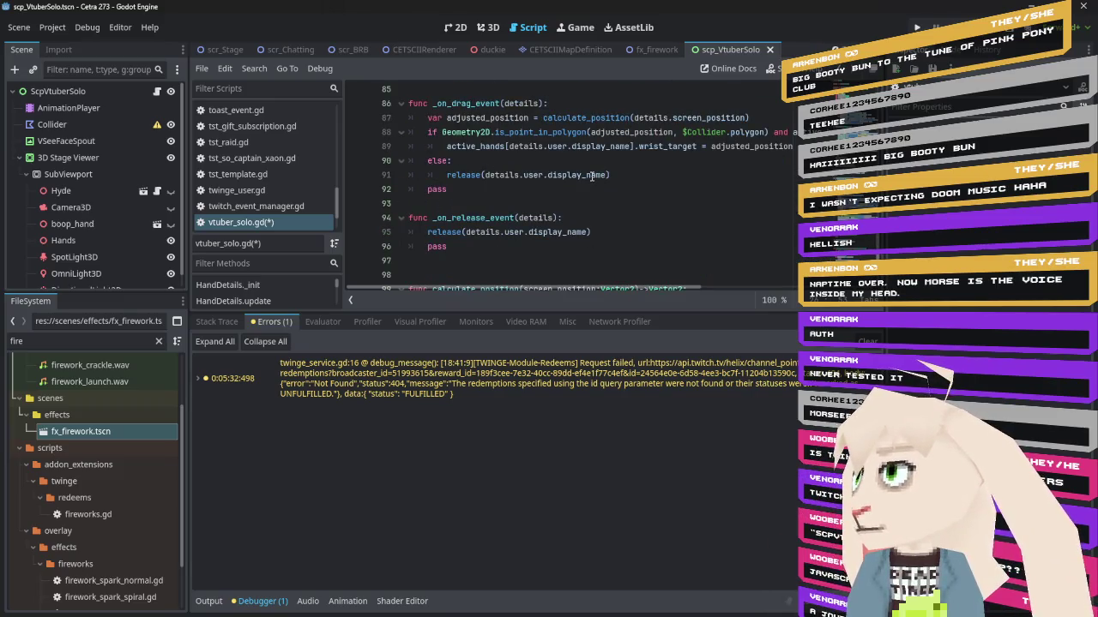
scroll(591, 174, "down", 1)
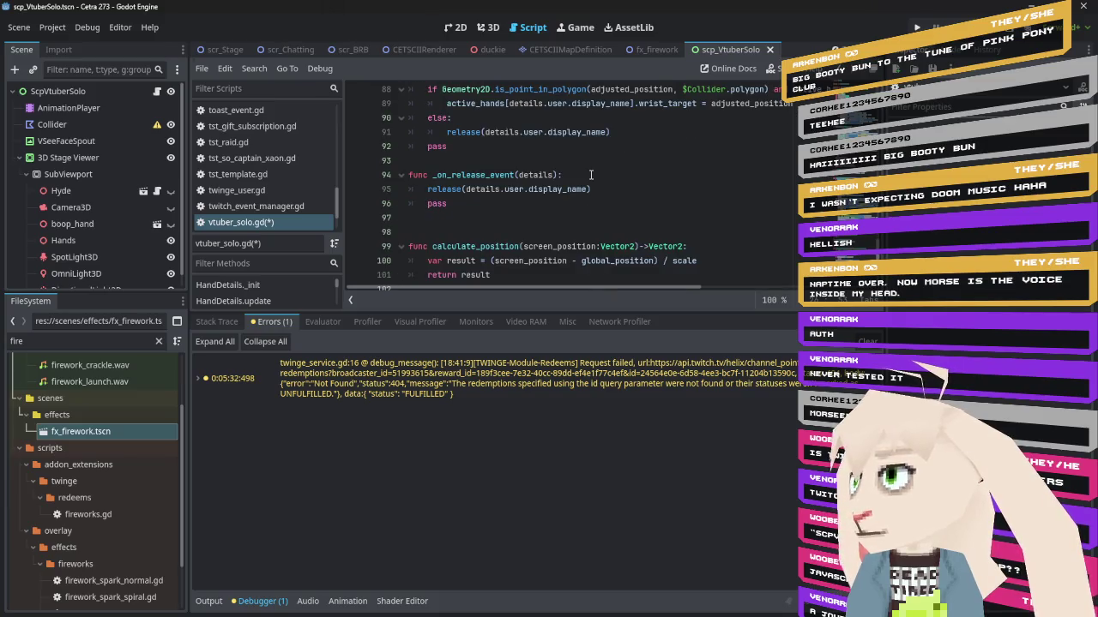
scroll(591, 174, "up", 1)
scroll(590, 174, "up", 2)
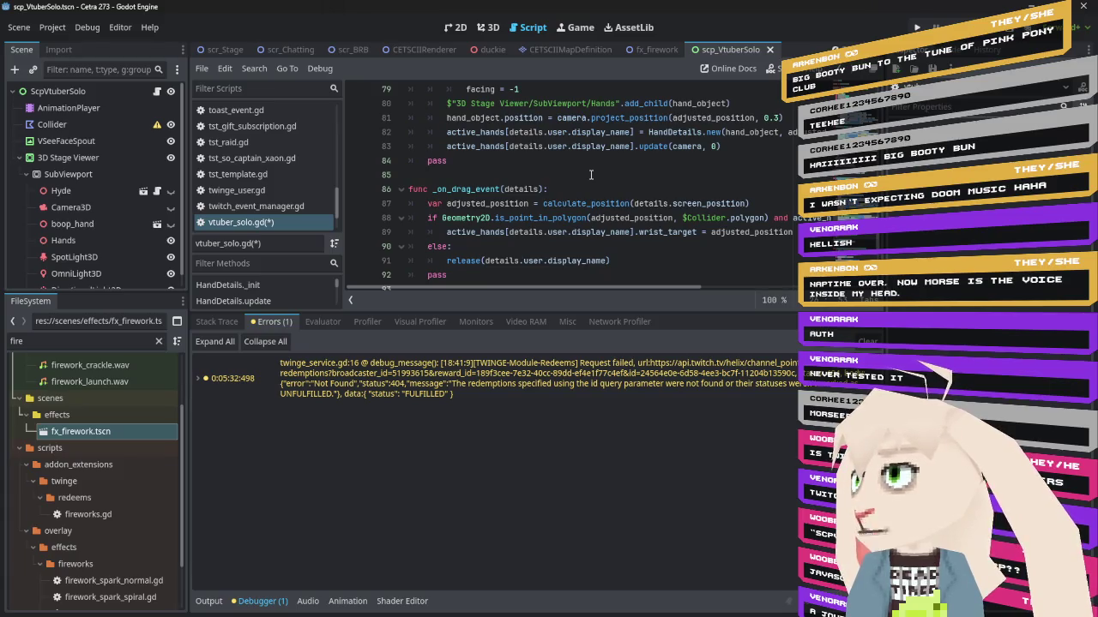
scroll(591, 174, "down", 4)
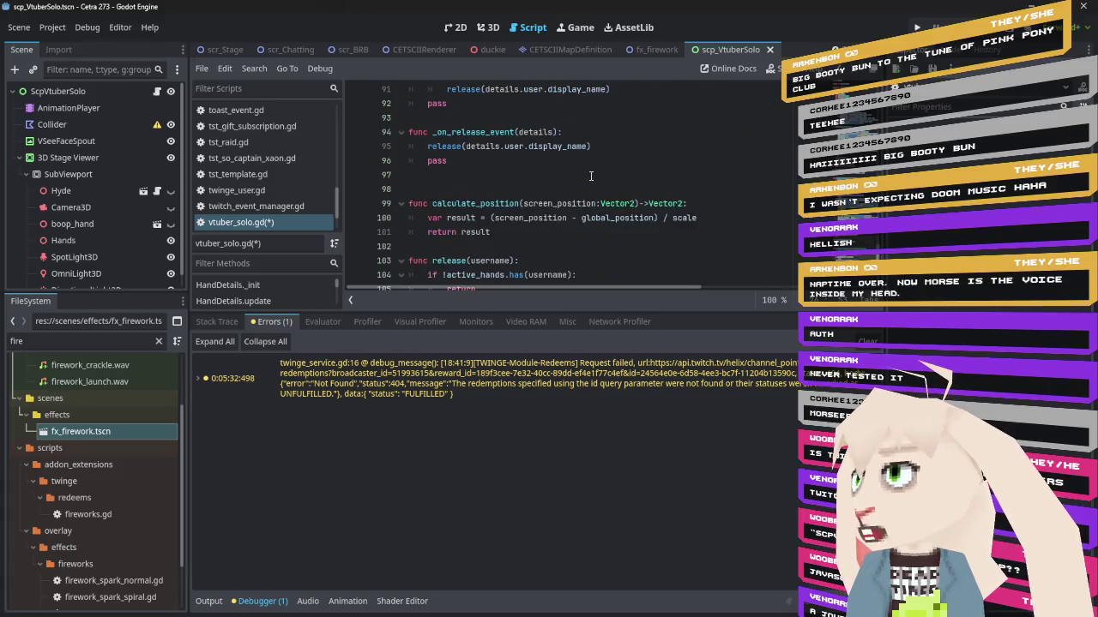
scroll(591, 175, "down", 2)
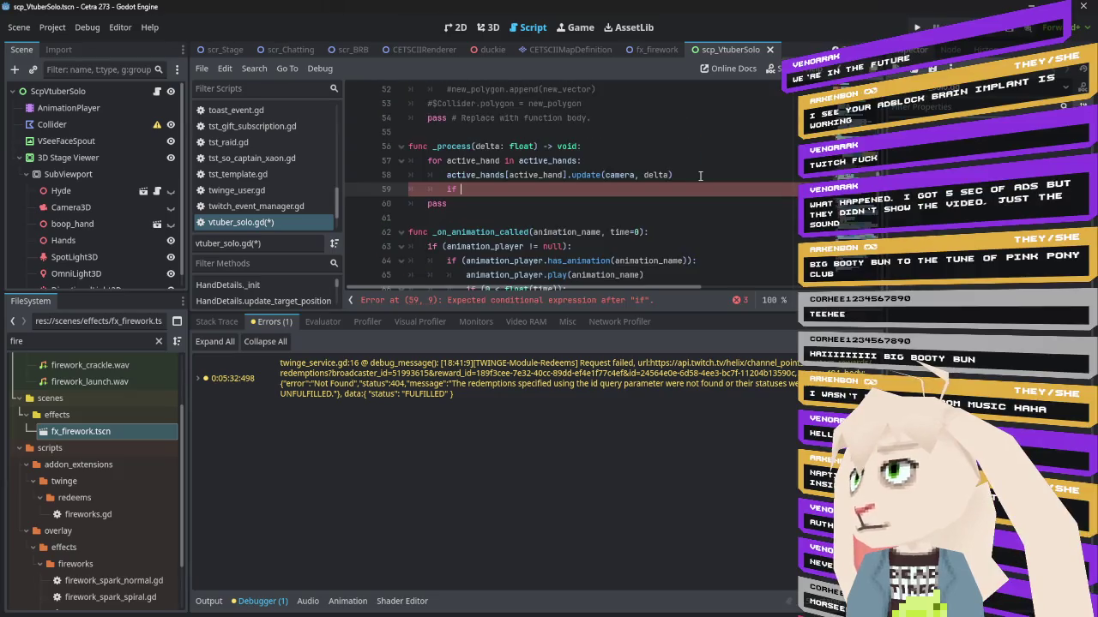
Begin line 59's condition as active_hands[active_hand].last_move < using the expression copied from line 58
left_click_drag(566, 175, 447, 170)
key("ctrl+c")
left_click(513, 190)
key("ctrl+v")
type(".")
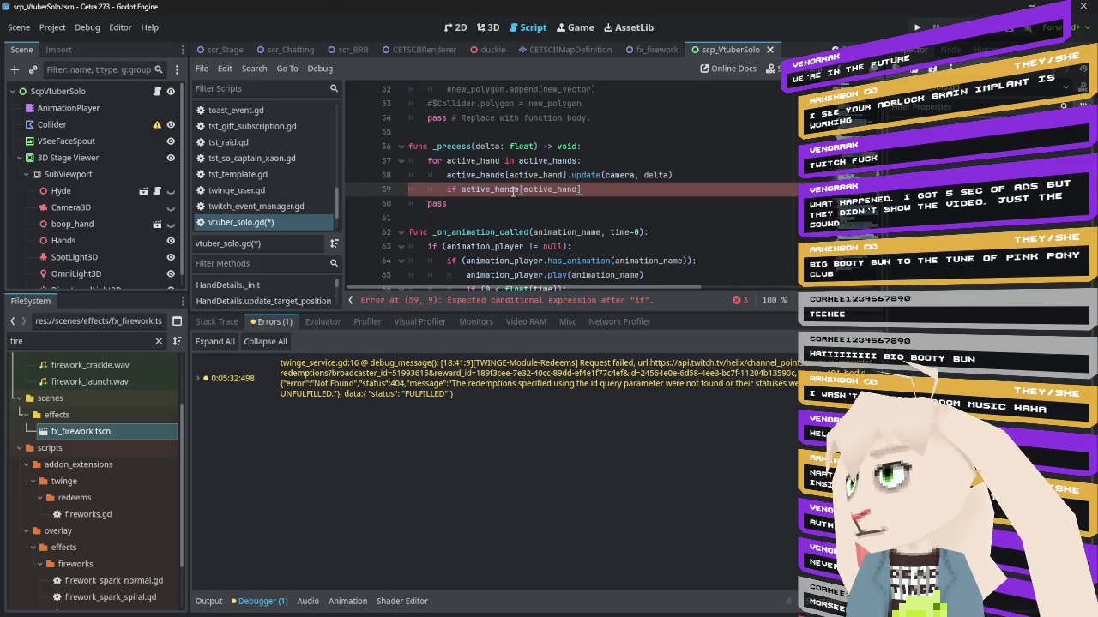
type("last_")
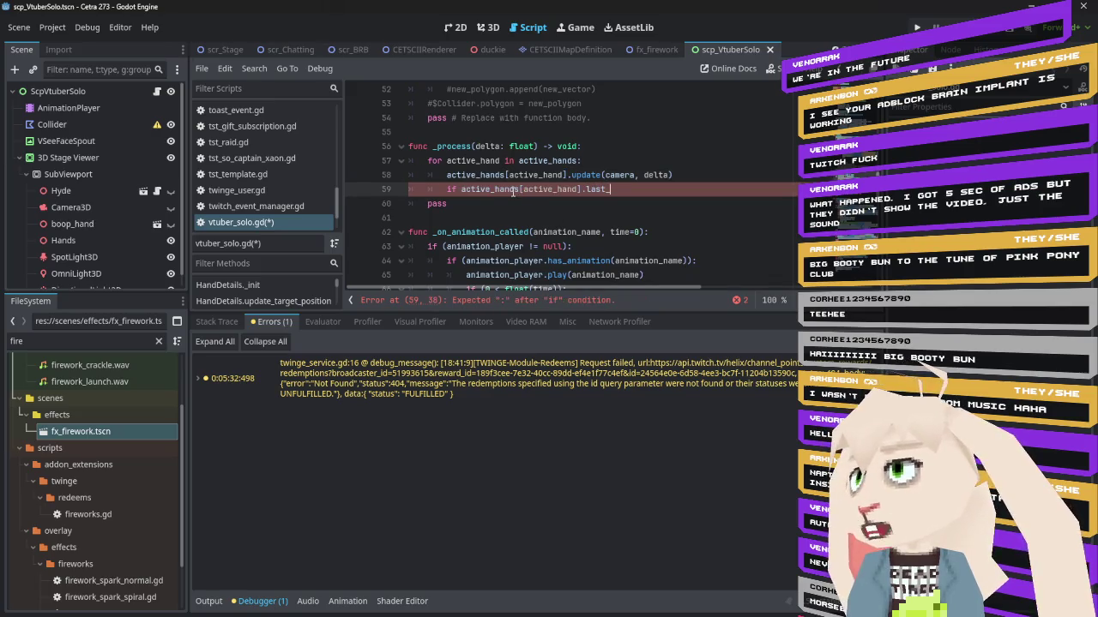
scroll(558, 190, "up", 15)
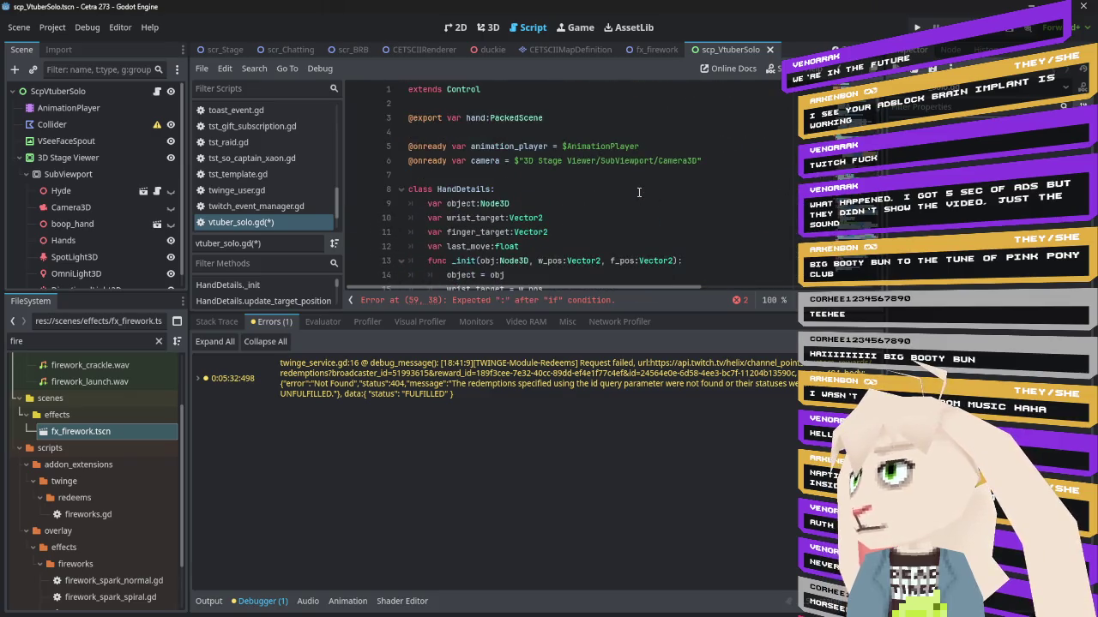
scroll(639, 192, "down", 3)
scroll(638, 192, "up", 1)
type("_move")
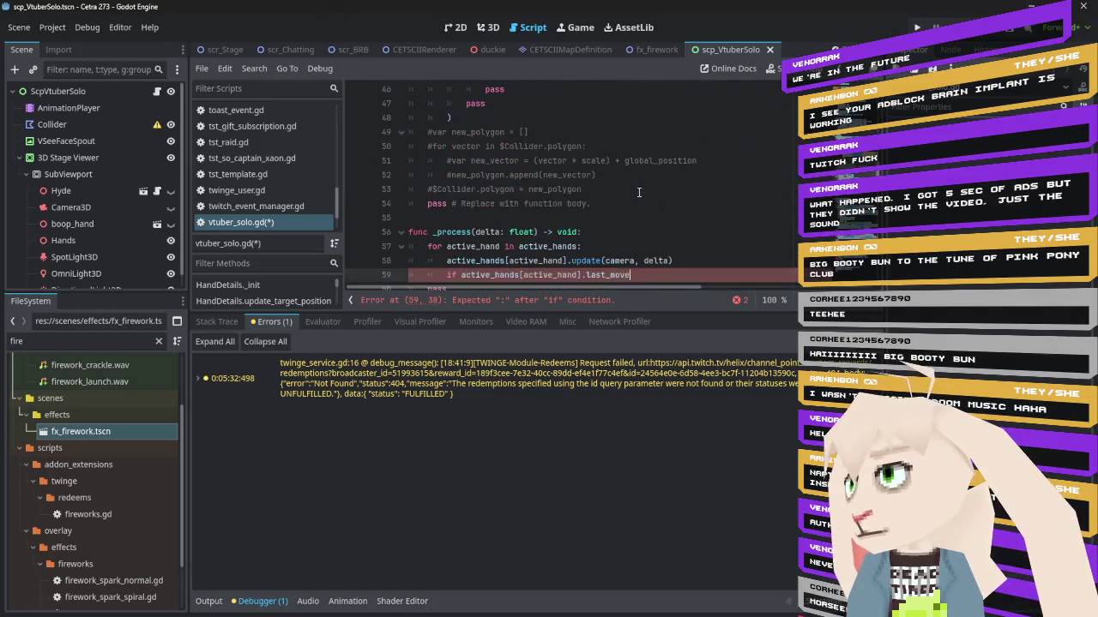
type(" <")
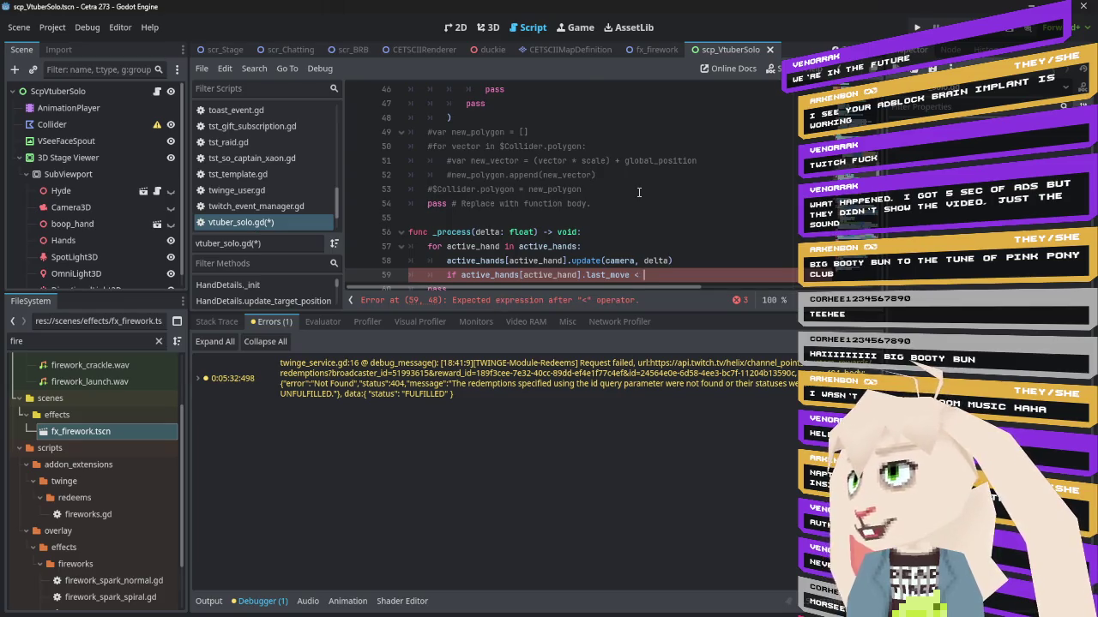
Compare against (Time.get_unix_time_from_system() - 10), copied from line 21, and end the if with a colon
scroll(639, 192, "up", 10)
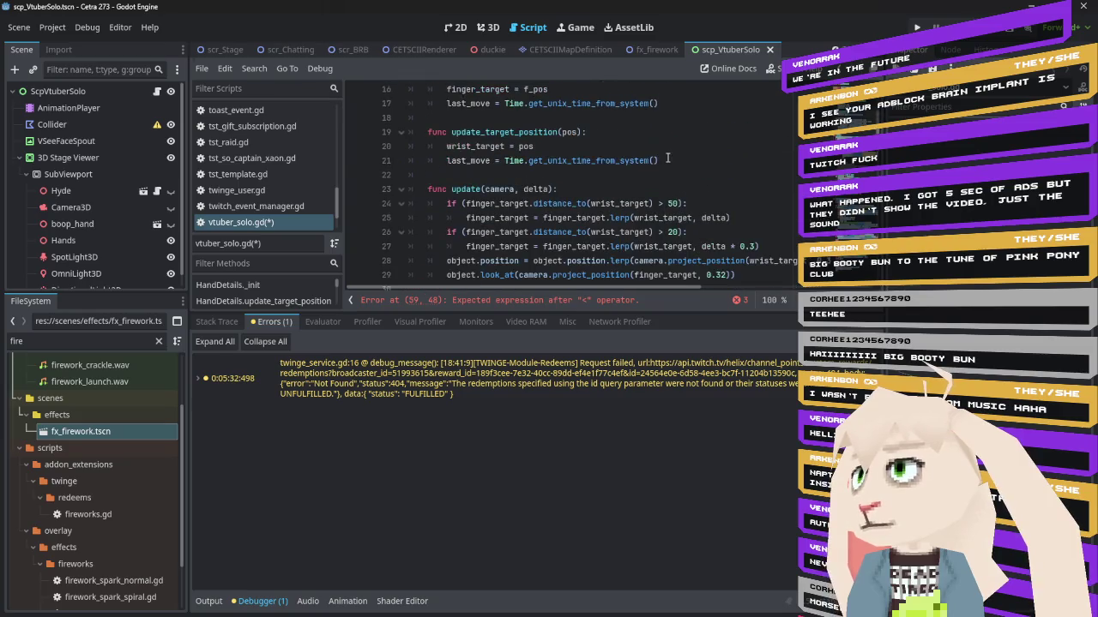
mouse_move(667, 159)
left_mouse_down()
mouse_move(494, 159)
mouse_move(505, 160)
left_mouse_up()
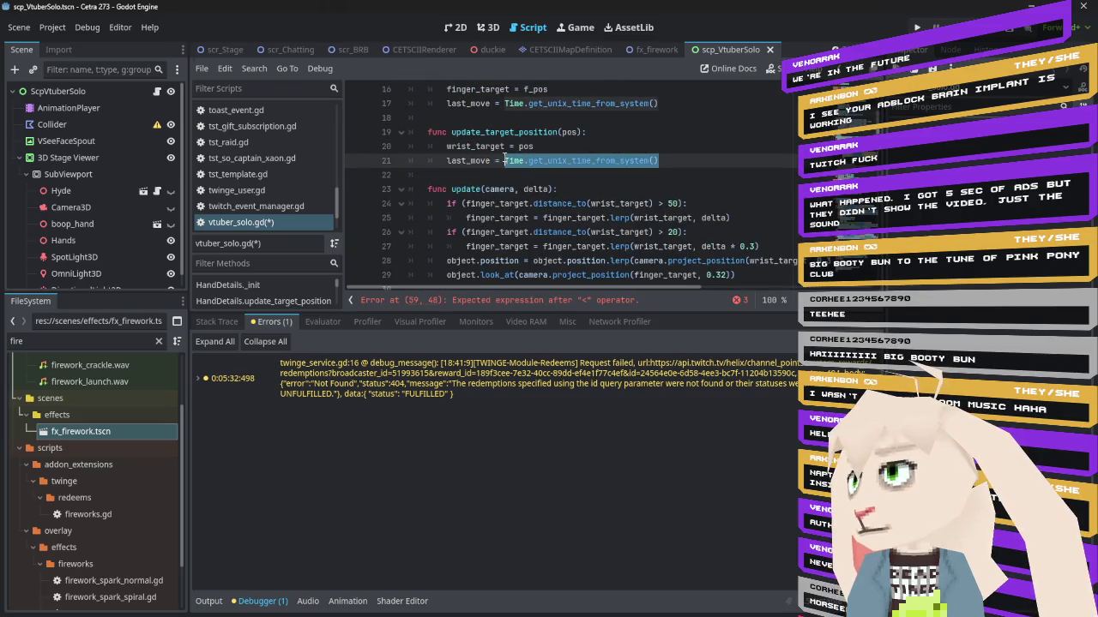
key("ctrl+c")
scroll(676, 186, "down", 13)
left_click(704, 147)
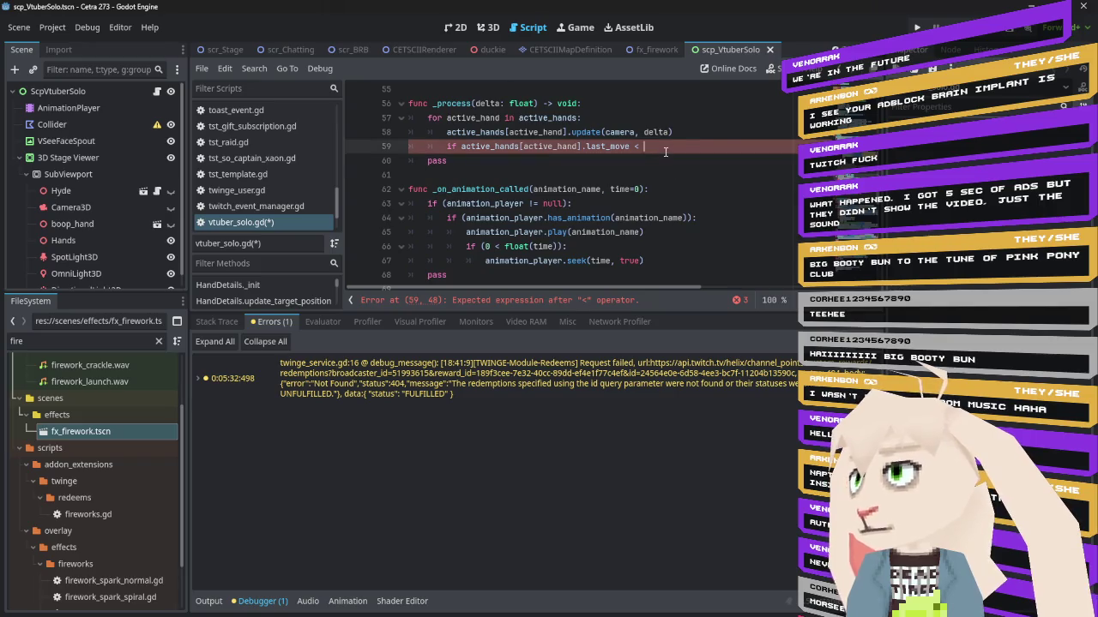
key("ctrl+v")
type("- ")
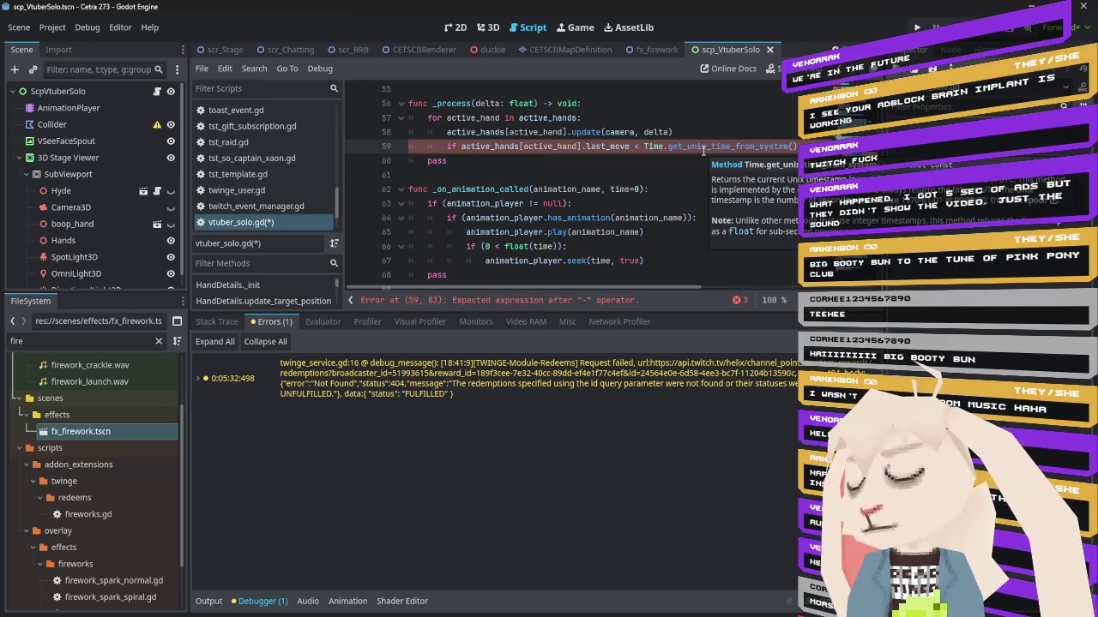
type("10")
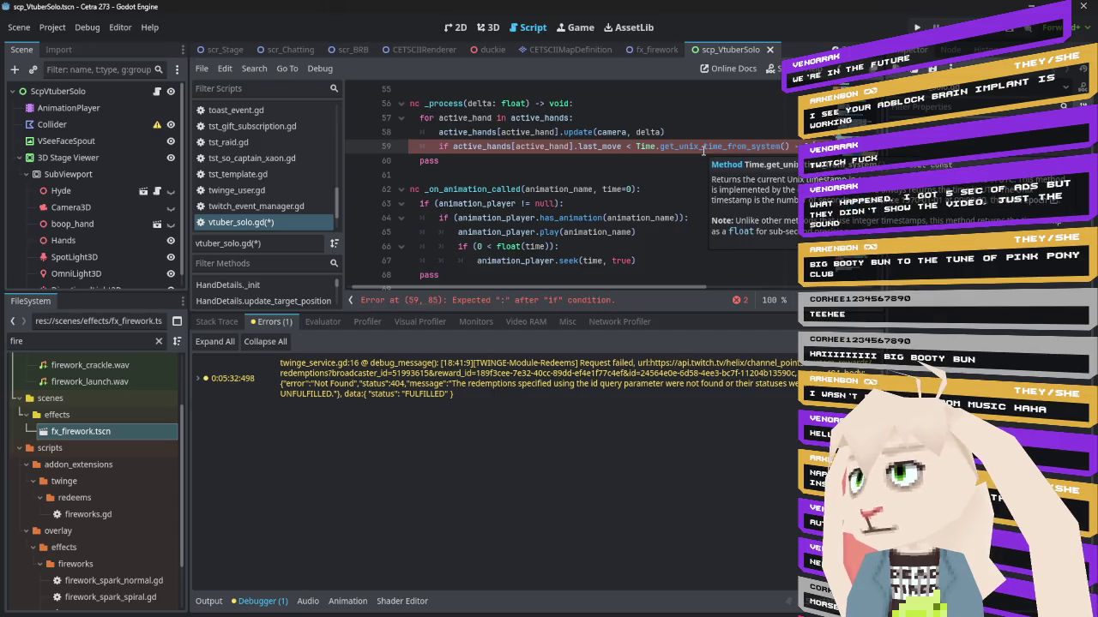
left_click(637, 147)
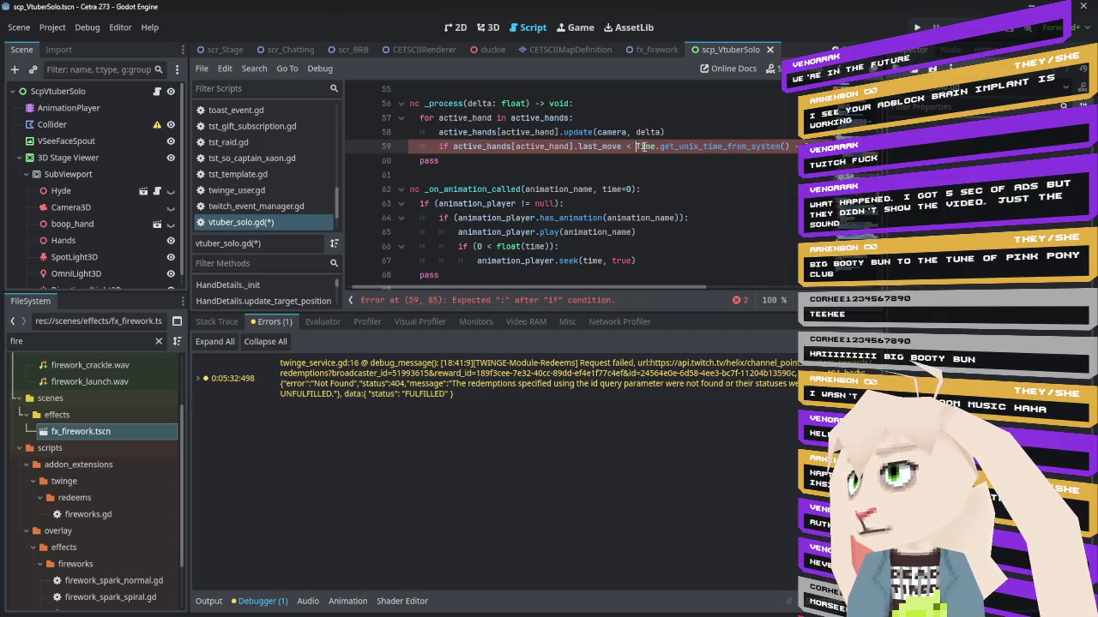
type("(")
type("):")
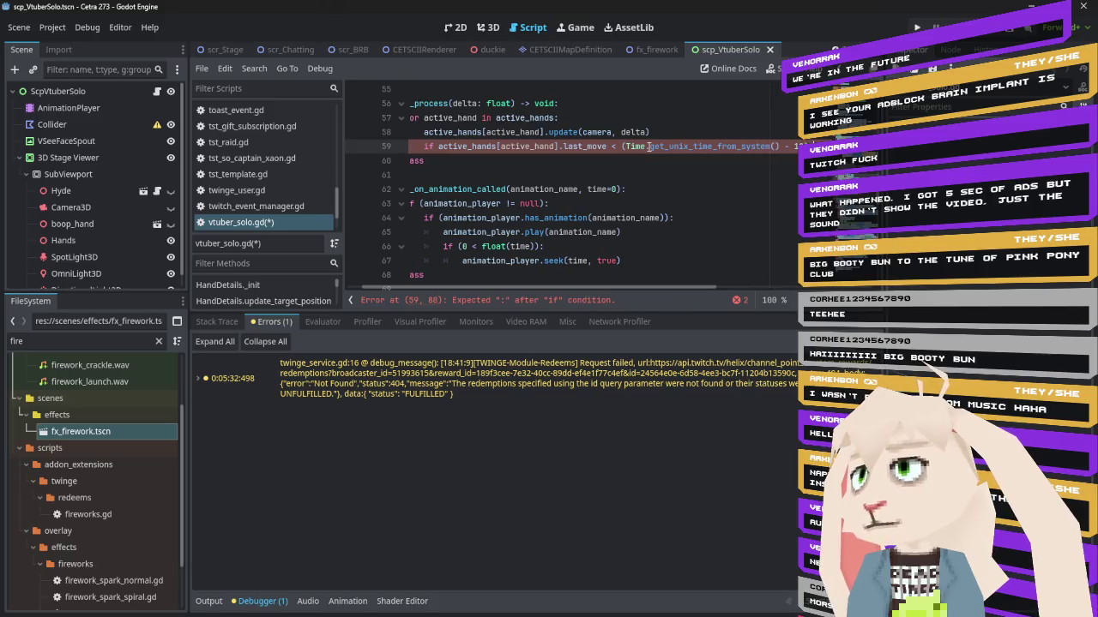
key("Return")
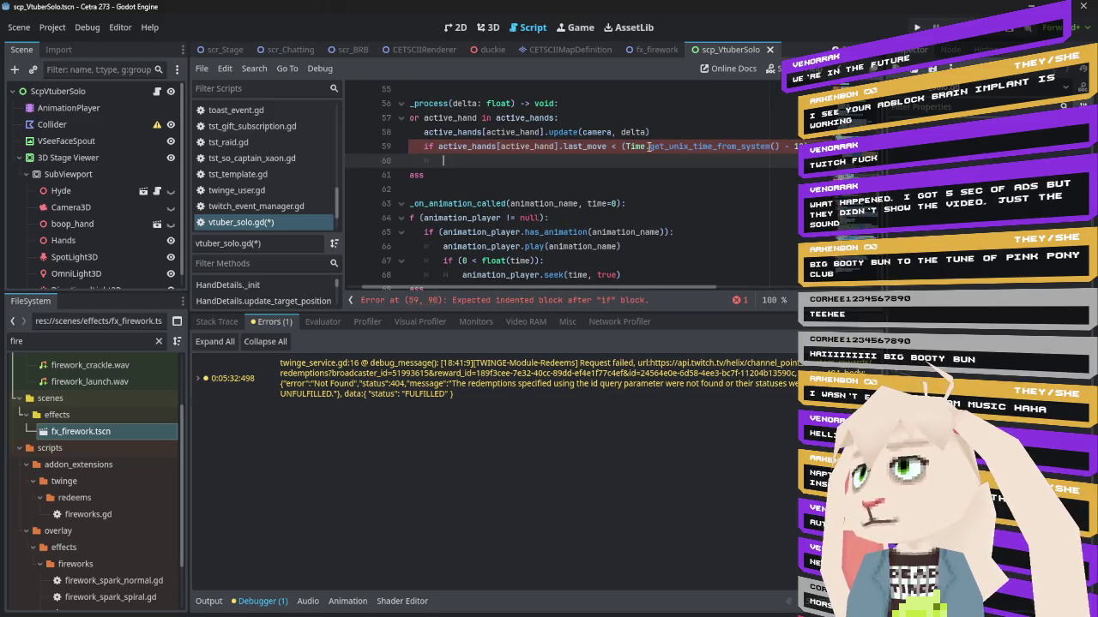
Change the comparison to <= and start a release() call in the if body
left_click(615, 147)
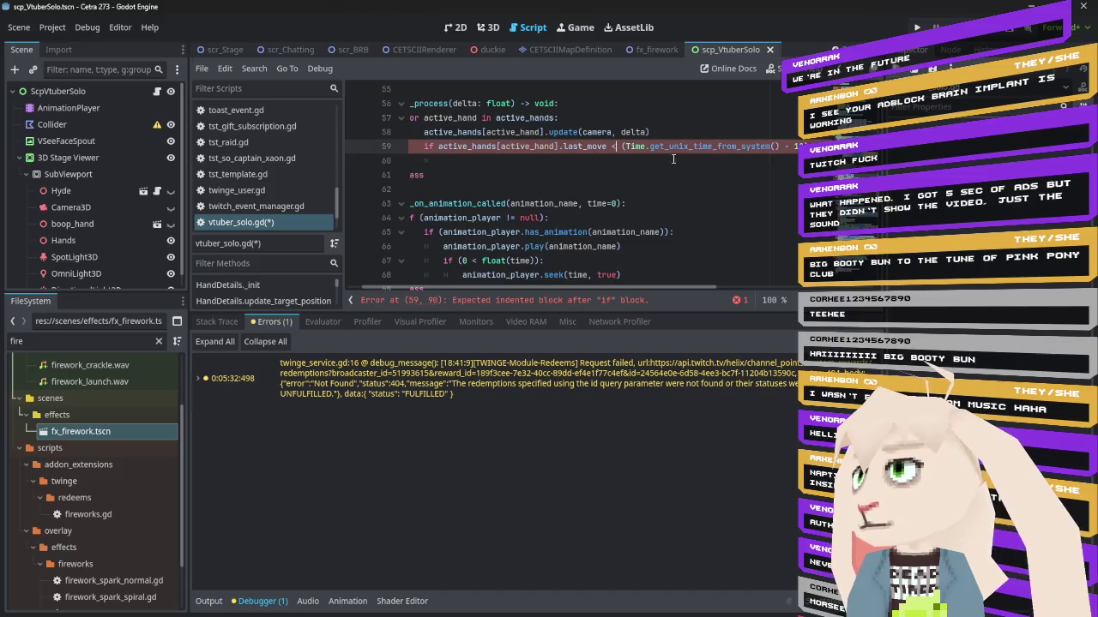
type("=")
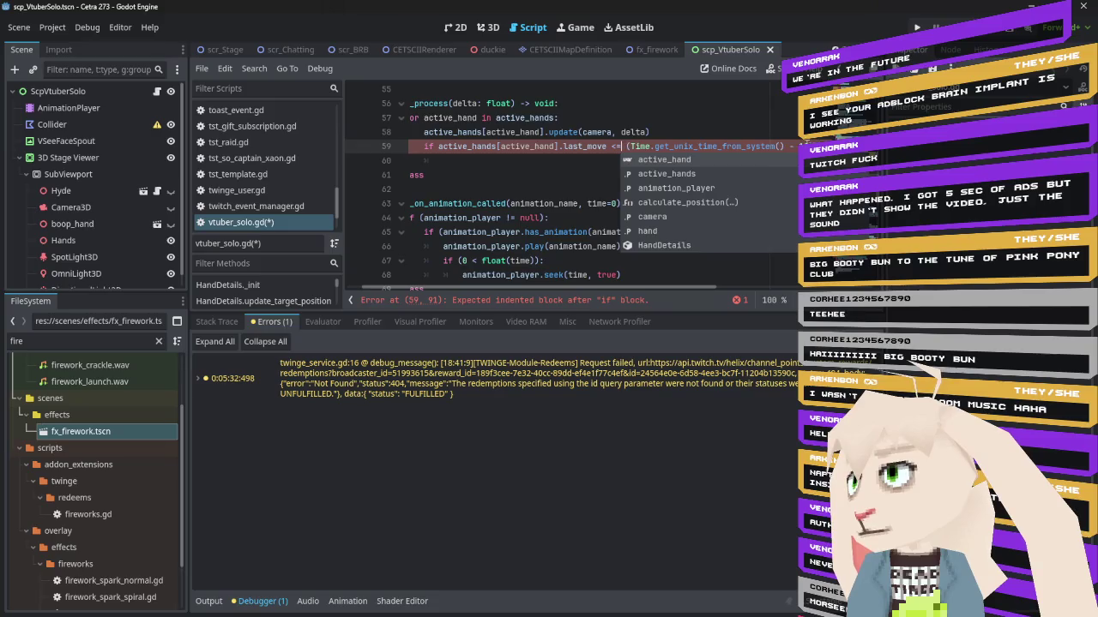
left_click(494, 161)
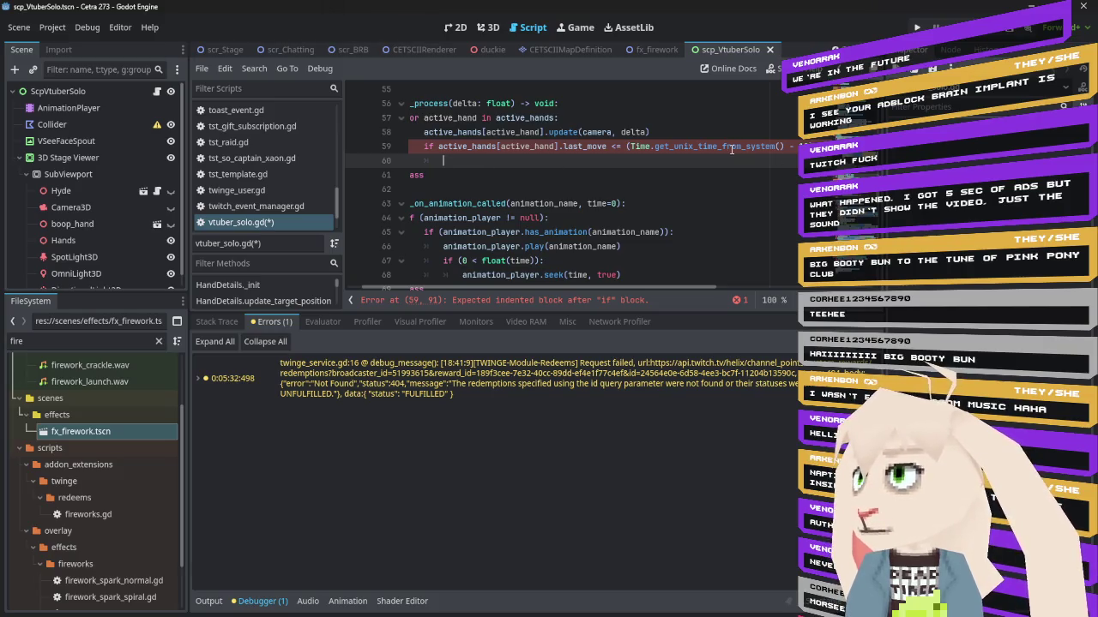
mouse_move(731, 150)
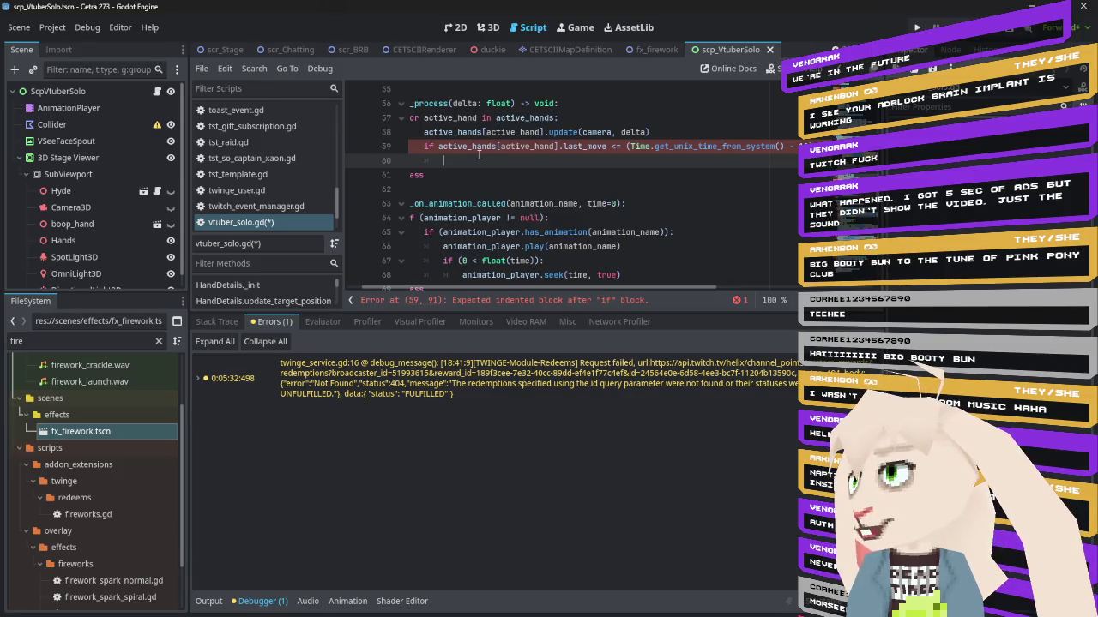
type("release(")
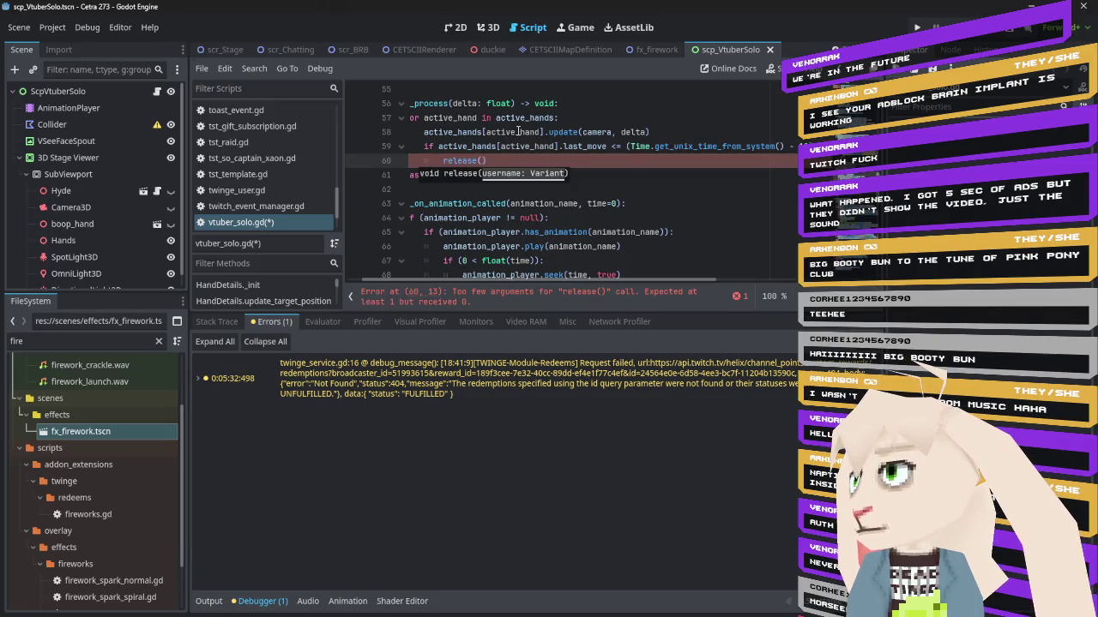
Pass active_hand, copied from line 58, as the release() argument
mouse_move(518, 131)
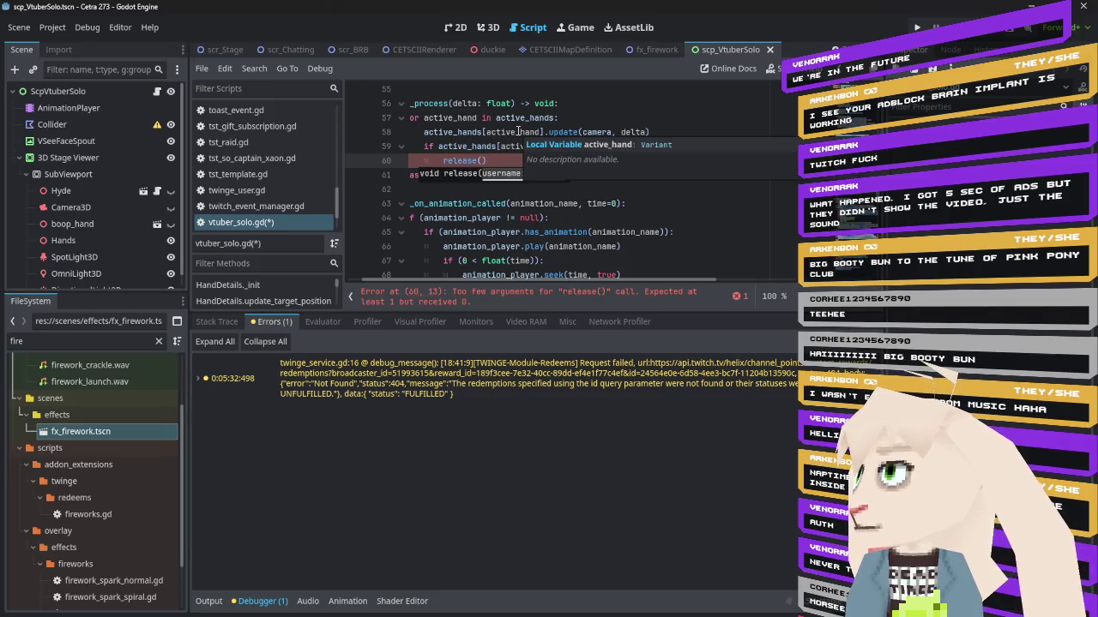
double_click(518, 131)
key("ctrl+c")
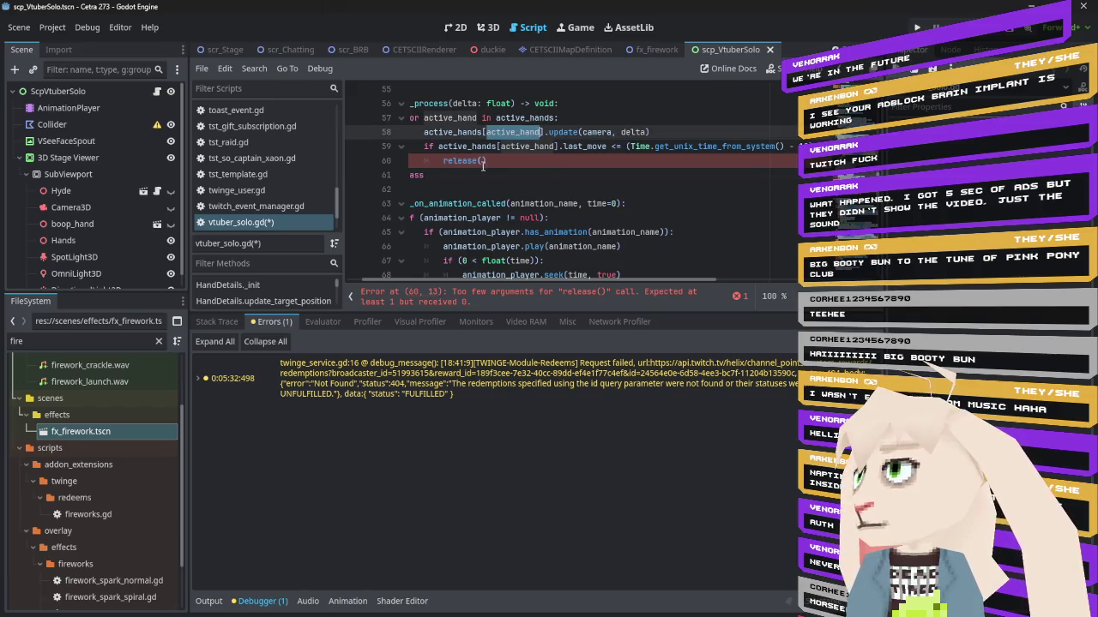
left_click(483, 161)
key("ctrl+v")
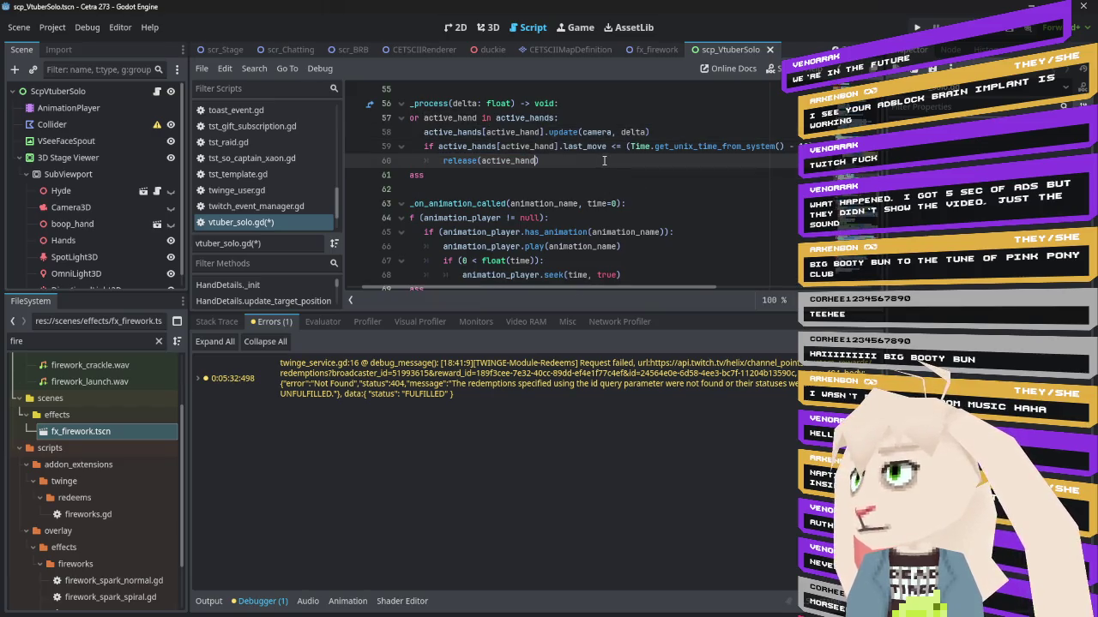
scroll(601, 171, "down", 4)
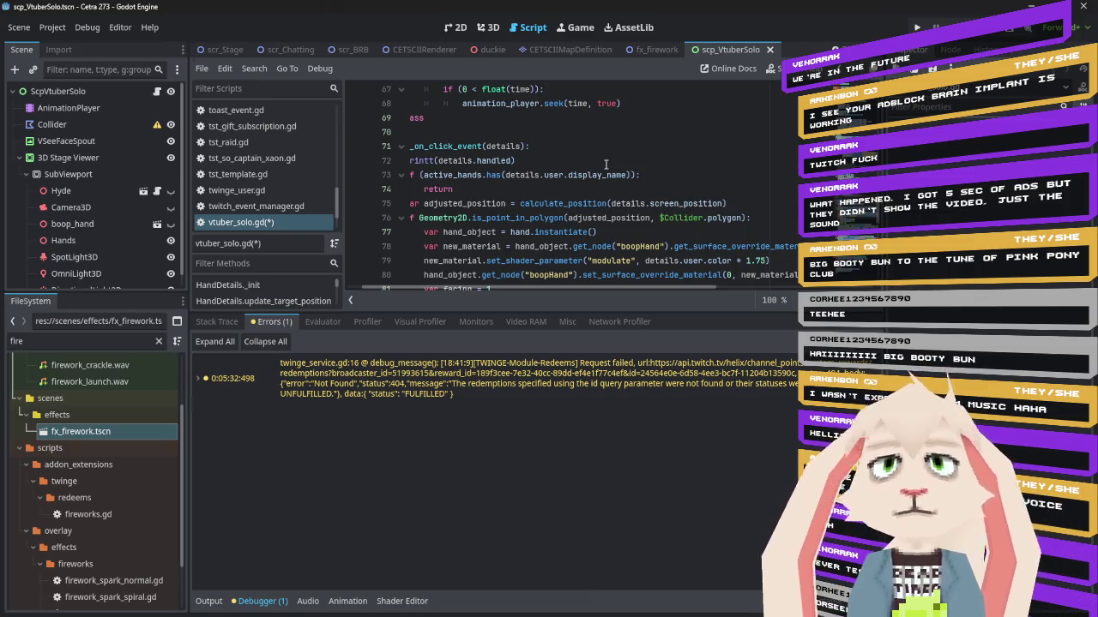
scroll(585, 288, "left", 2)
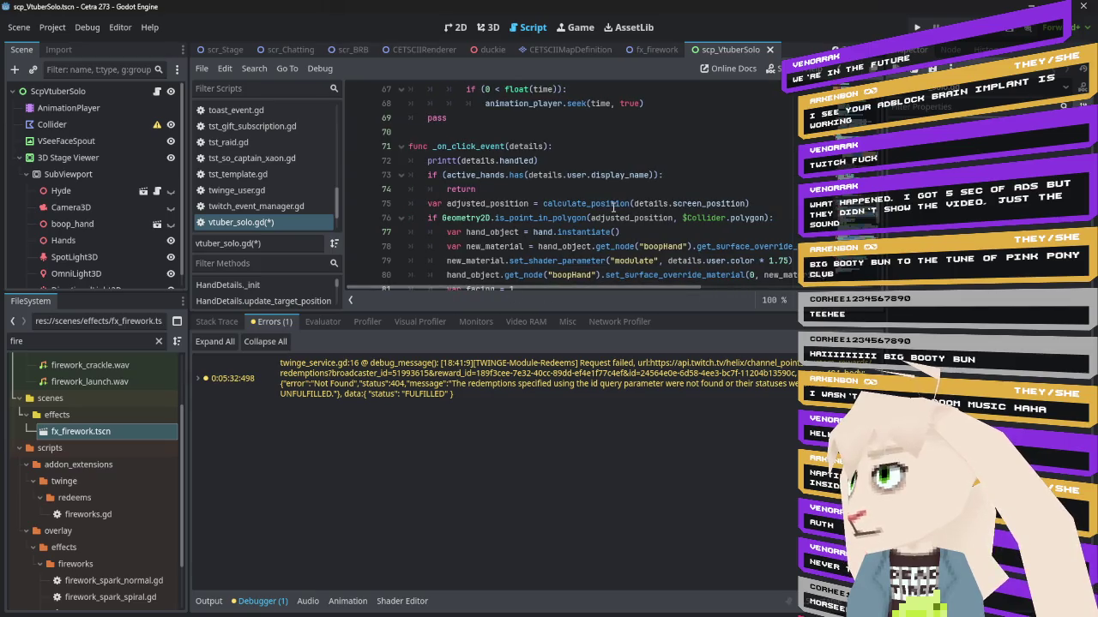
Save vtuber_solo.gd with Ctrl+S and launch the project in the debug game window
scroll(572, 231, "up", 2)
left_click(580, 161)
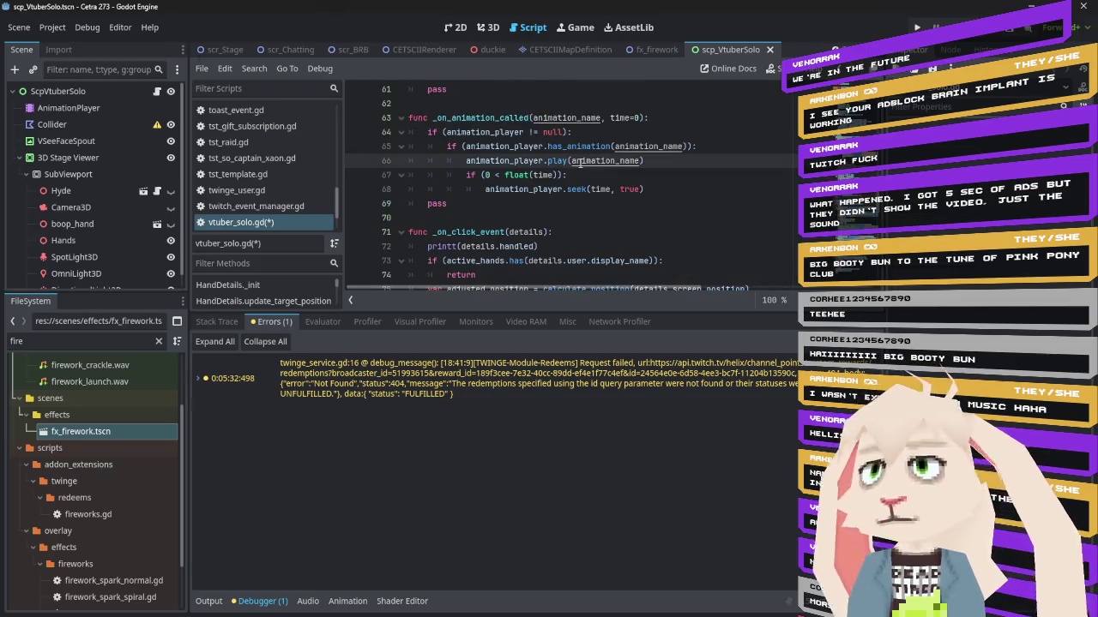
key("ctrl+s")
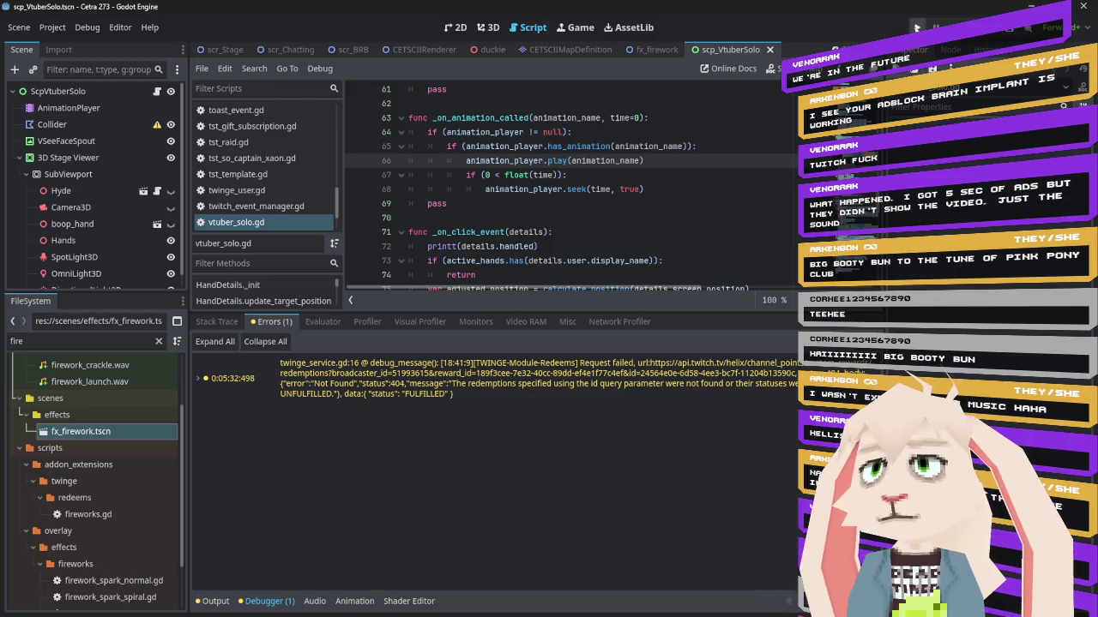
left_click(916, 26)
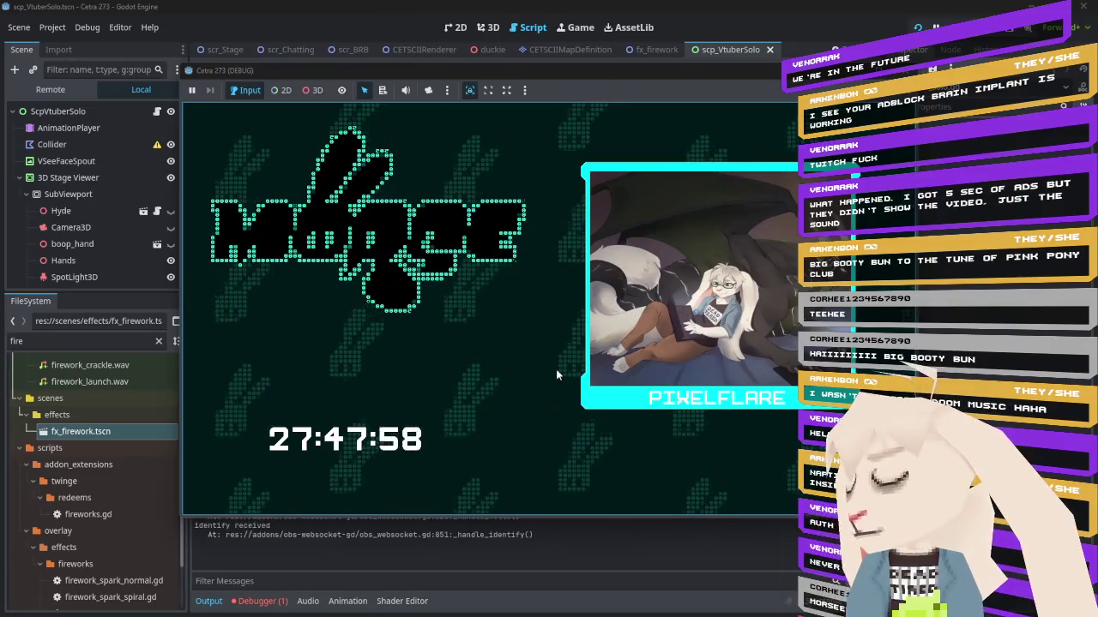
left_click(262, 601)
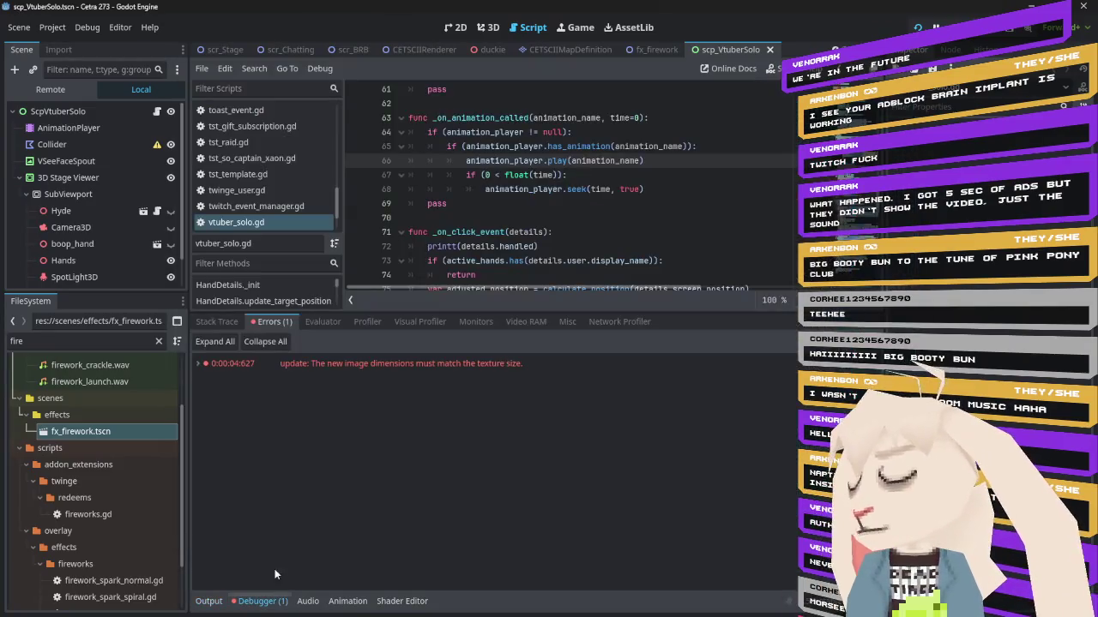
Check the Output log, then switch back to the running game to boop the avatar
left_click(210, 601)
key("alt+Tab")
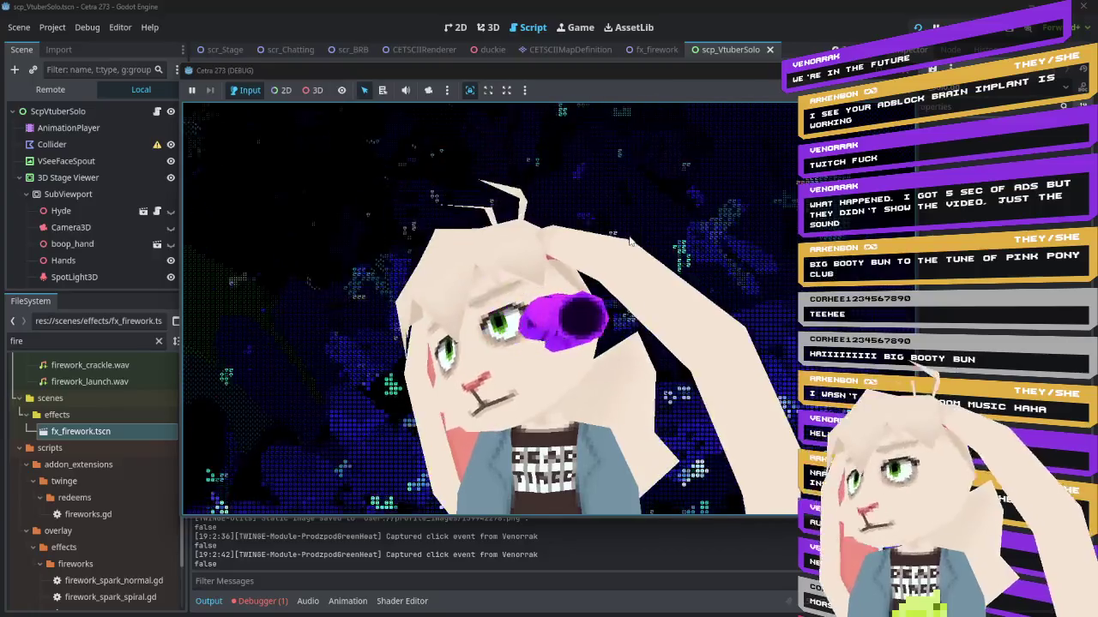
Inspect the SubViewport and 3D Stage Viewer nodes, then switch back to the running game
left_click(57, 196)
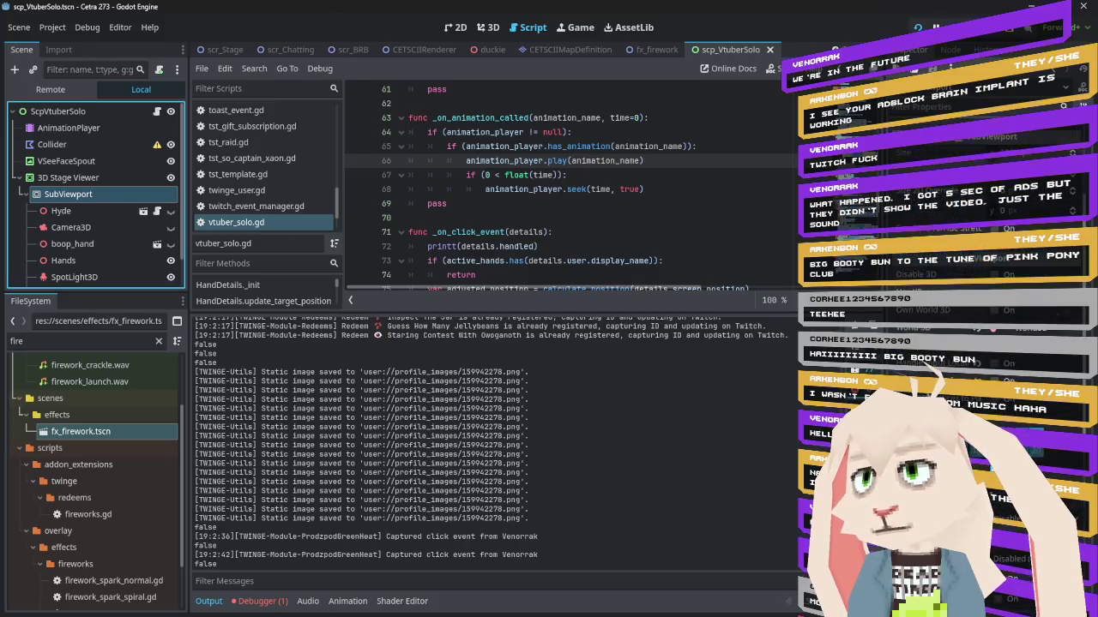
left_click(110, 179)
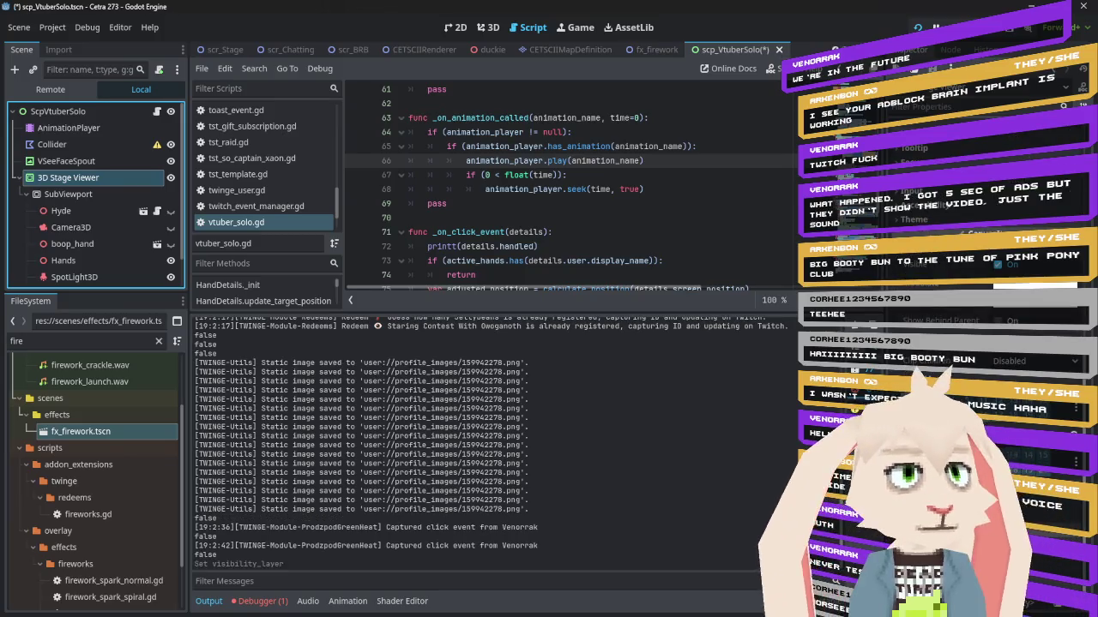
key("alt+Tab")
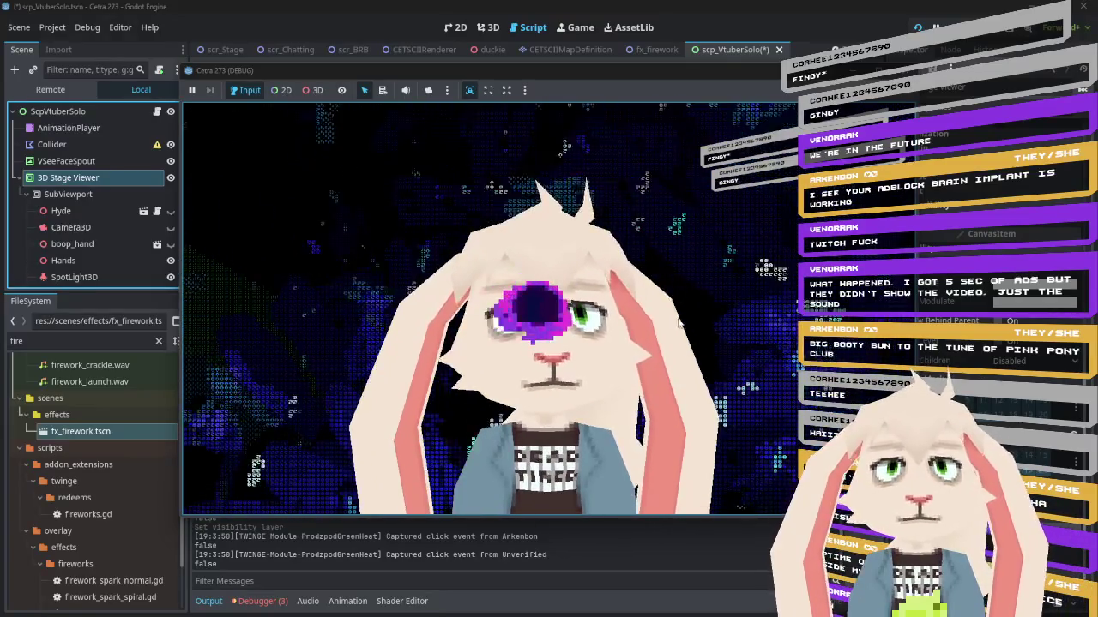
Boop the avatar's lower face, then view the debugger's three errors
left_click(524, 395)
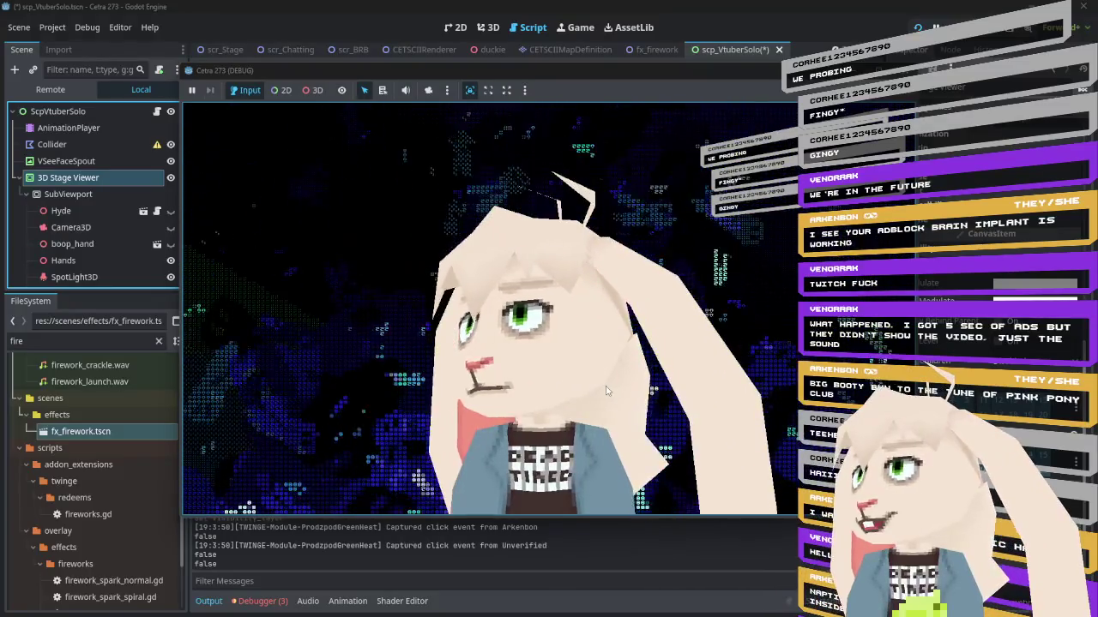
left_click(262, 601)
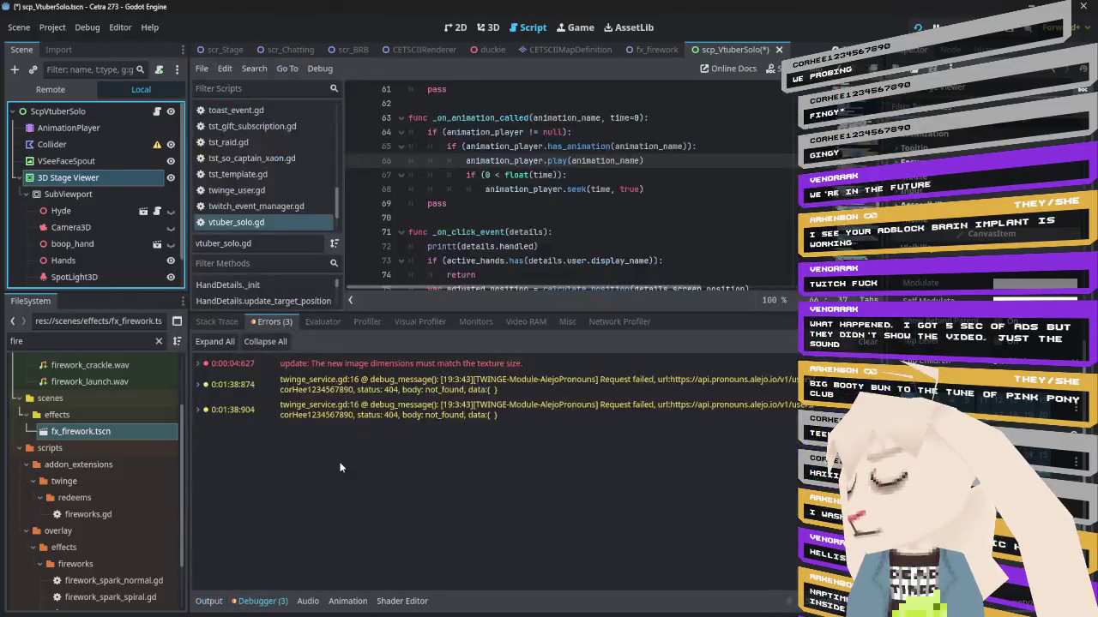
Show the Output log of saved profile images and click events, then return to the game
left_click(209, 601)
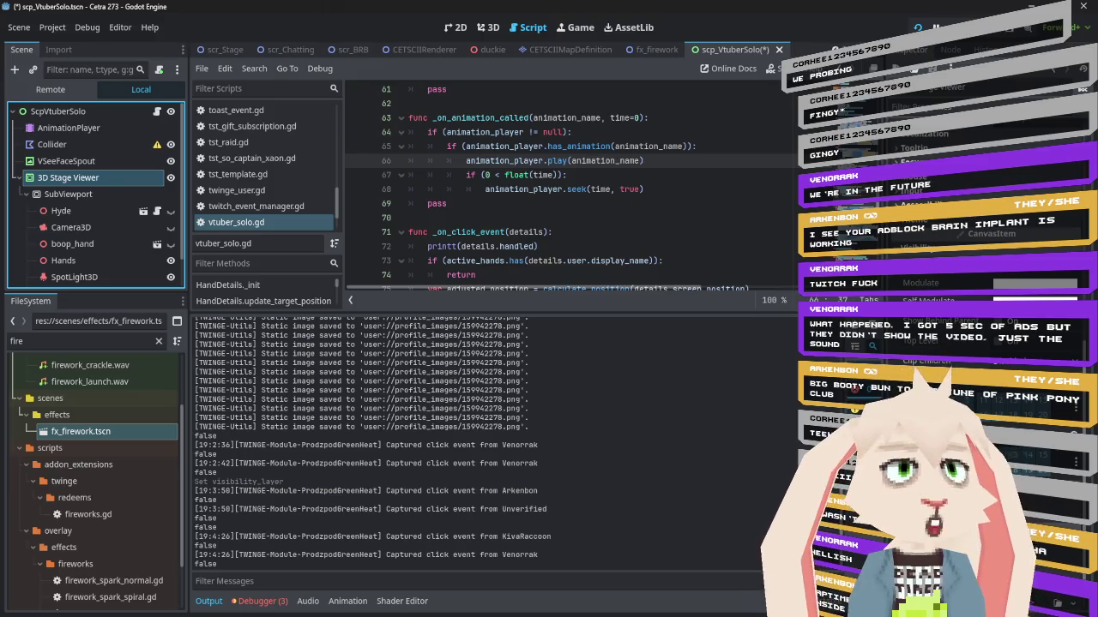
key("alt+Tab")
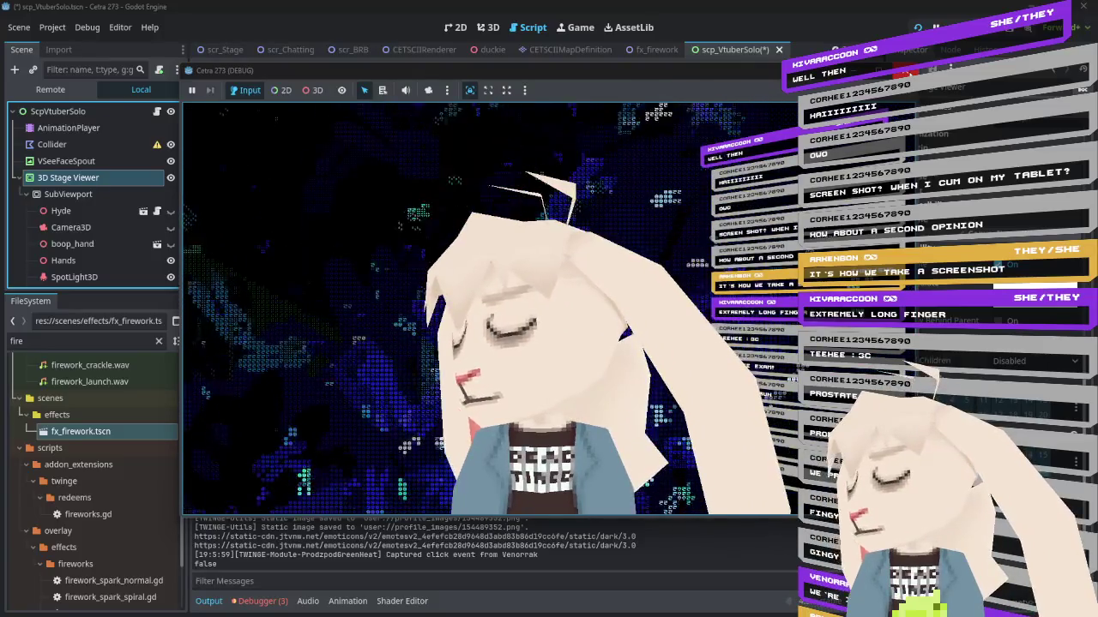
Stop the game with Escape, then save from the script editor with Ctrl+S
key("Escape")
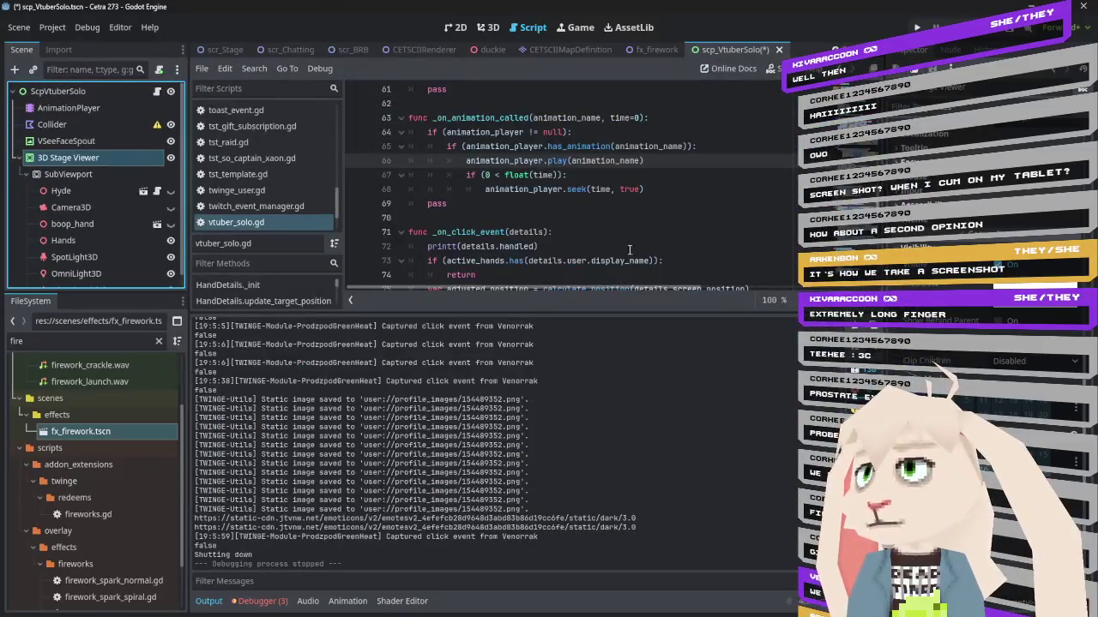
left_click(587, 188)
key("End")
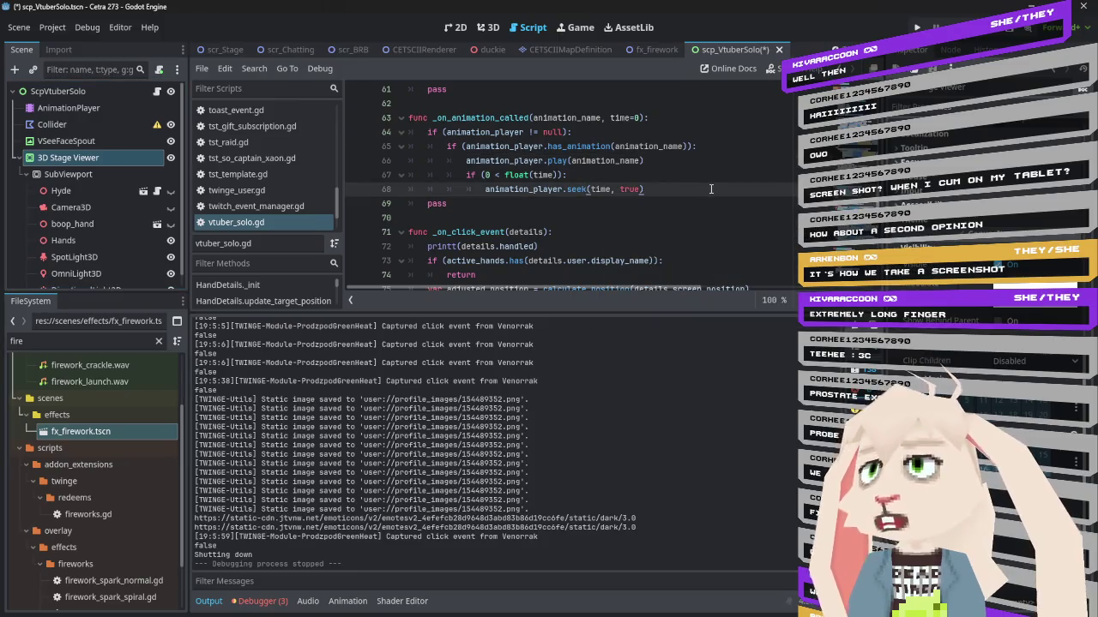
key("ctrl+s")
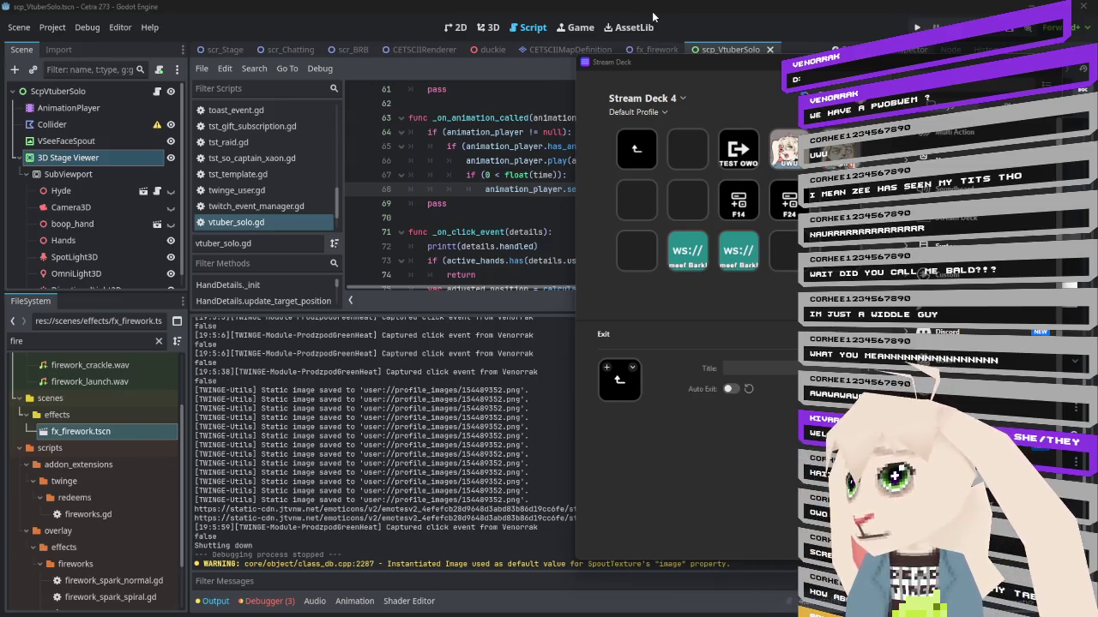
Browse from the root page into the subfolder to view the Bell key's emit-signal settings, then return to Godot
left_click(633, 148)
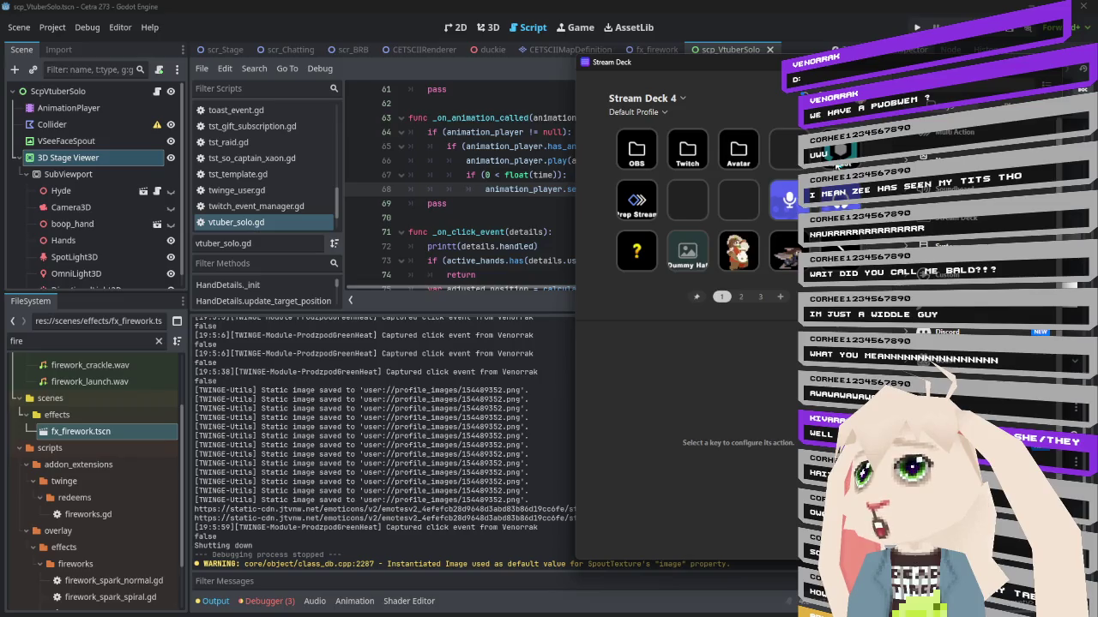
double_click(738, 150)
double_click(687, 202)
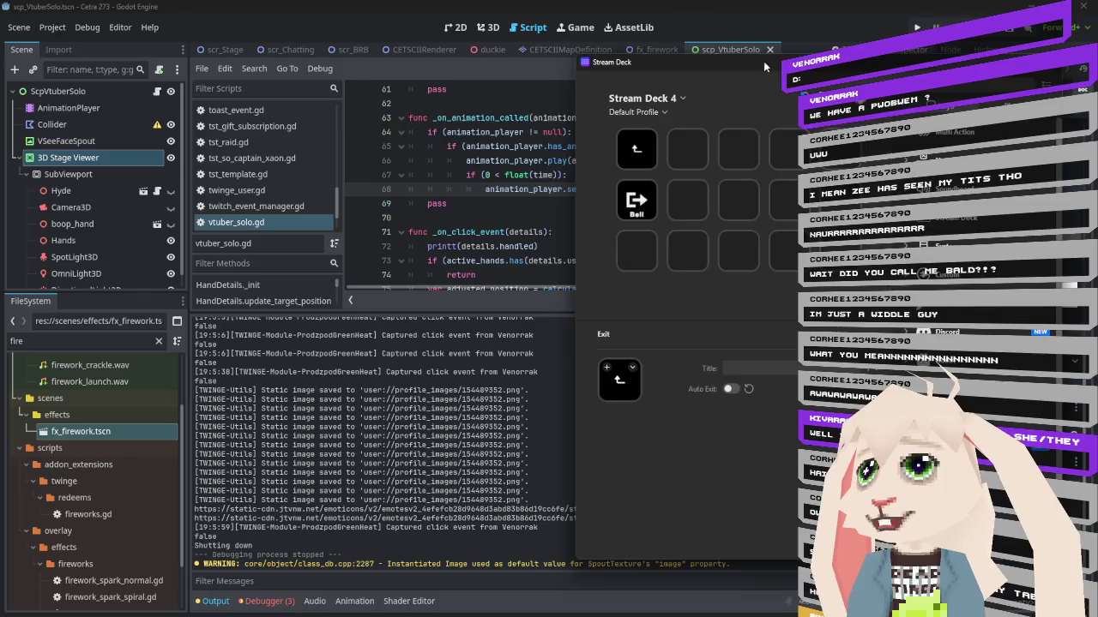
left_click_drag(764, 61, 603, 62)
left_click(473, 201)
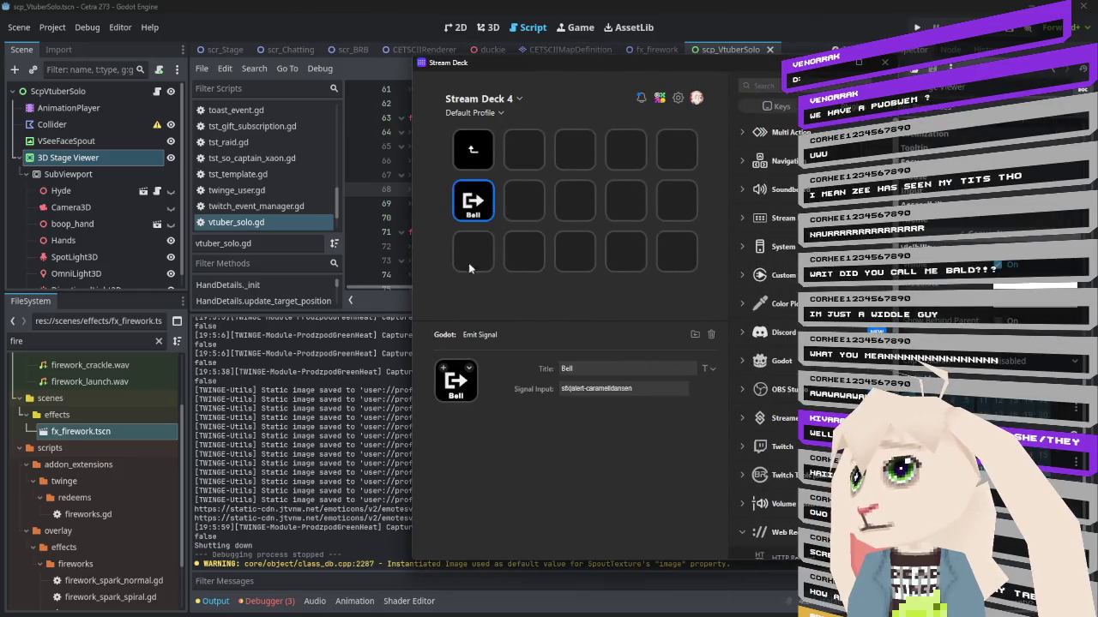
key("alt+Tab")
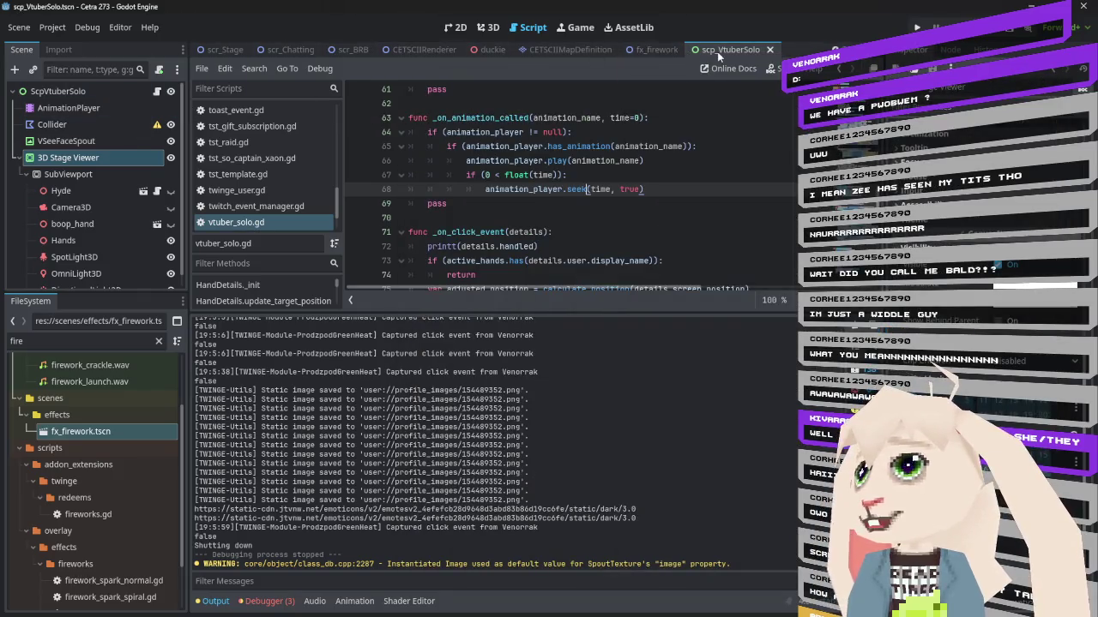
Close the scp_VtuberSolo and fx_firework scene tabs and switch to the GagManager scene
middle_click(717, 52)
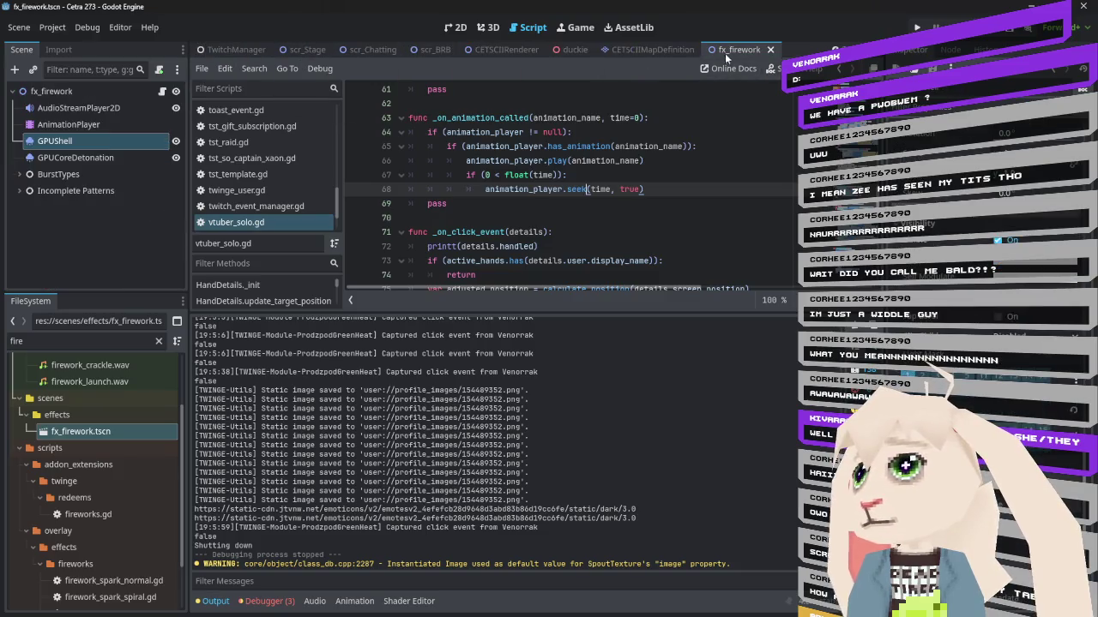
middle_click(725, 53)
left_click(231, 49)
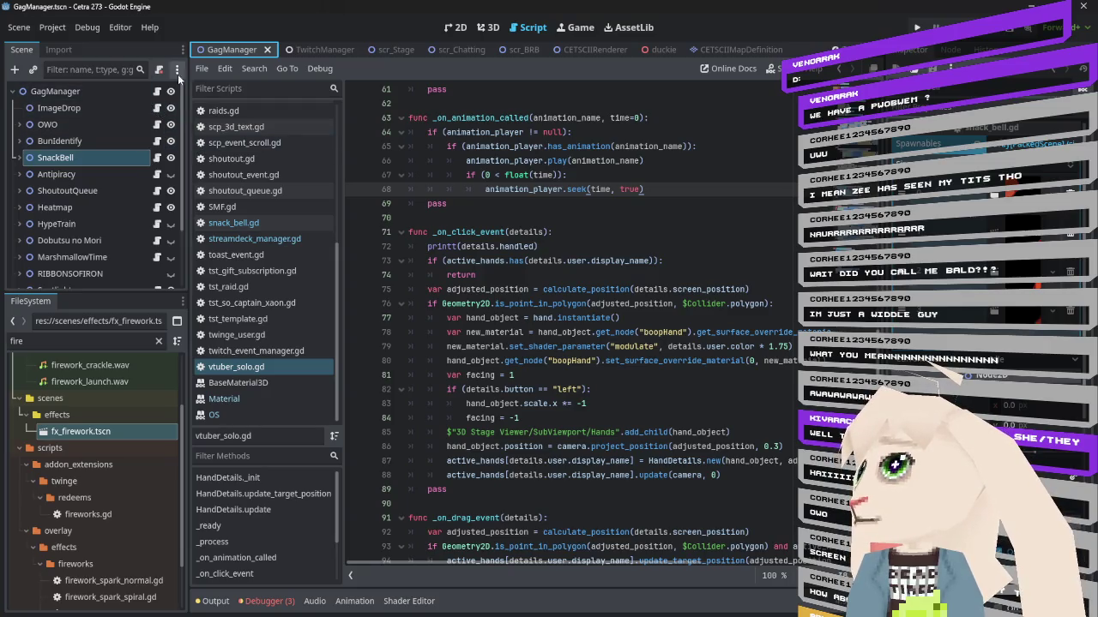
scroll(241, 47, "up", 1)
Open the Main scene's streamdeck_manager.gd gag handler, then bring Stream Deck back up
left_click(232, 49)
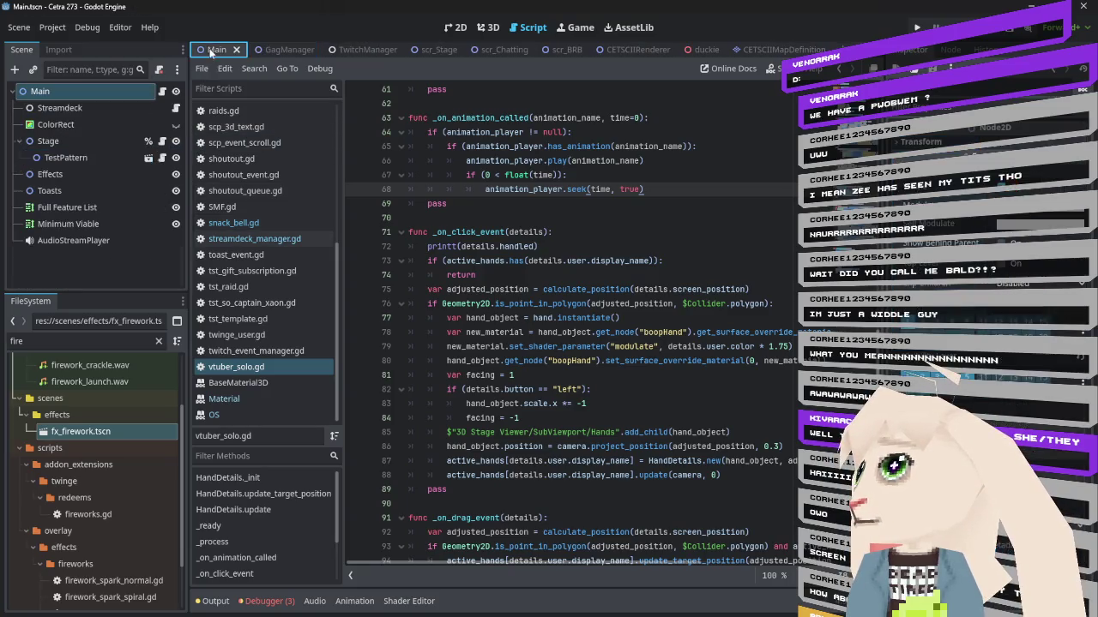
left_click(175, 108)
scroll(601, 265, "up", 3)
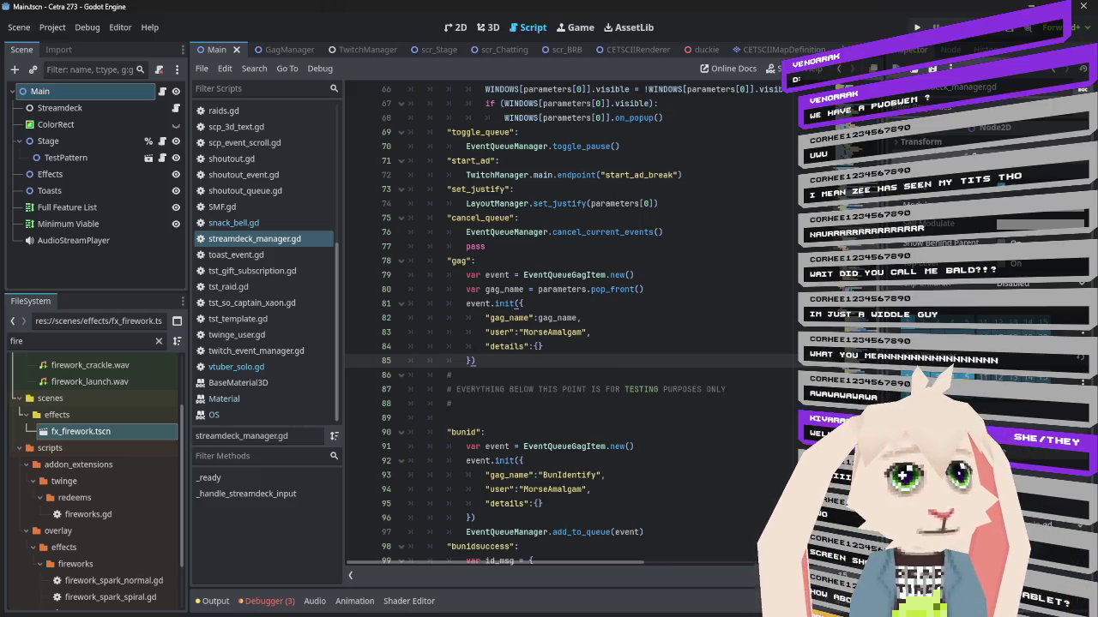
key("alt+Tab")
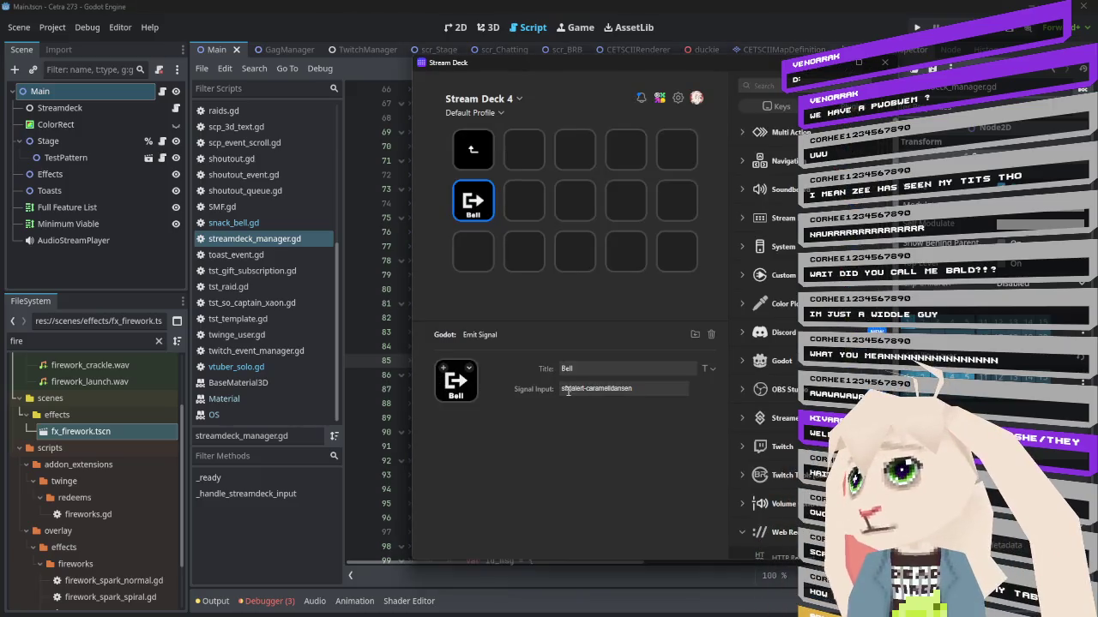
Replace the signal's st prefix with gag, select the whole signal, then view Godot's GagManager scene
left_click_drag(572, 389, 515, 390)
type("gag")
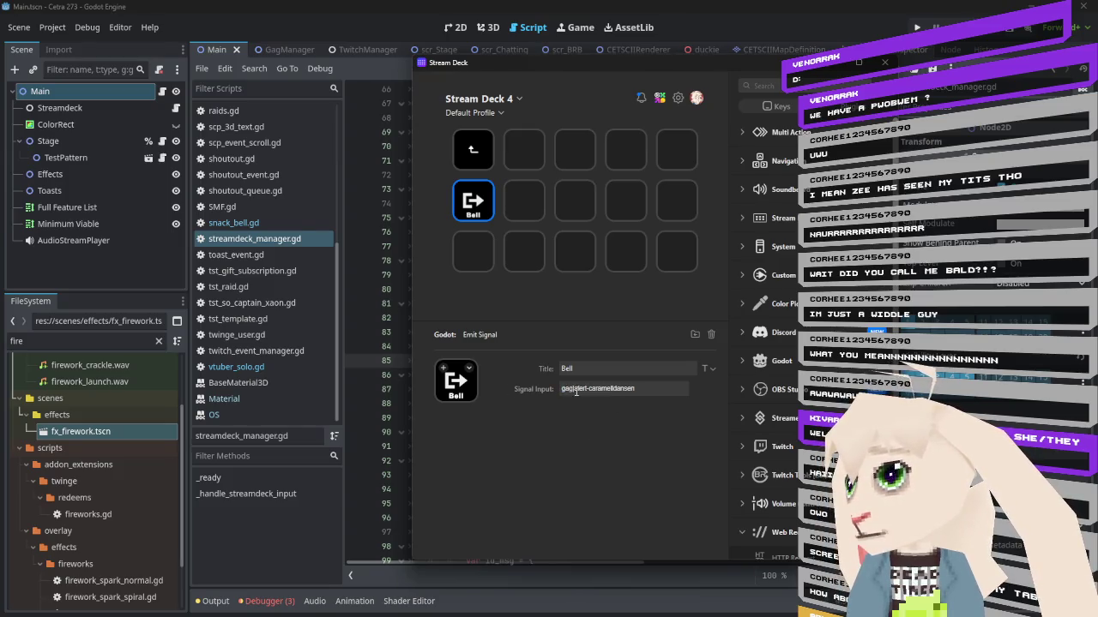
triple_click(660, 389)
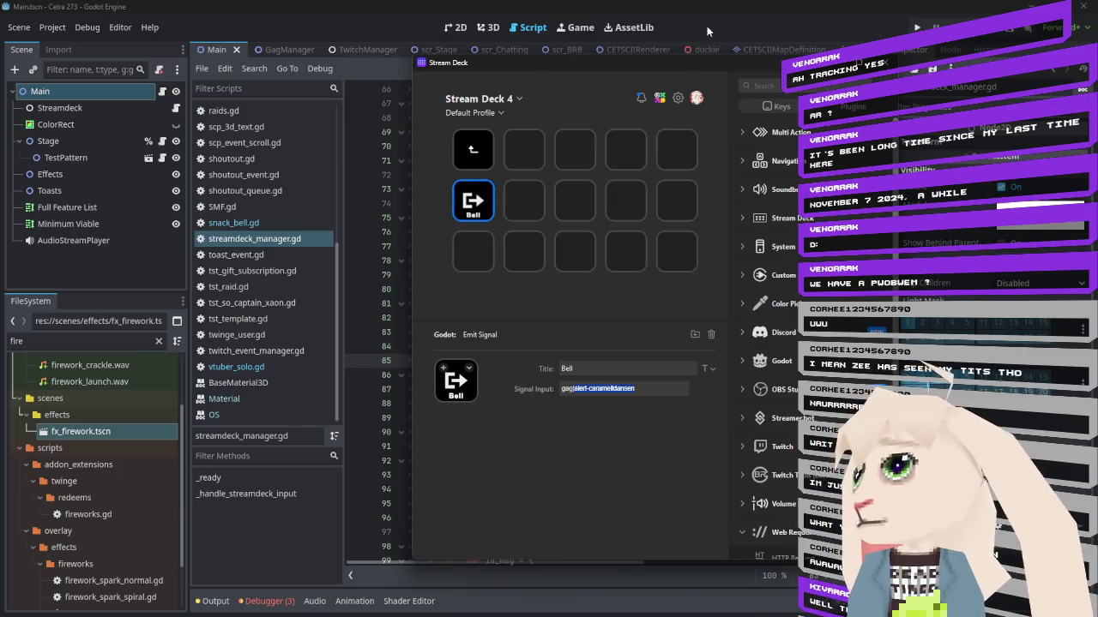
left_click(278, 47)
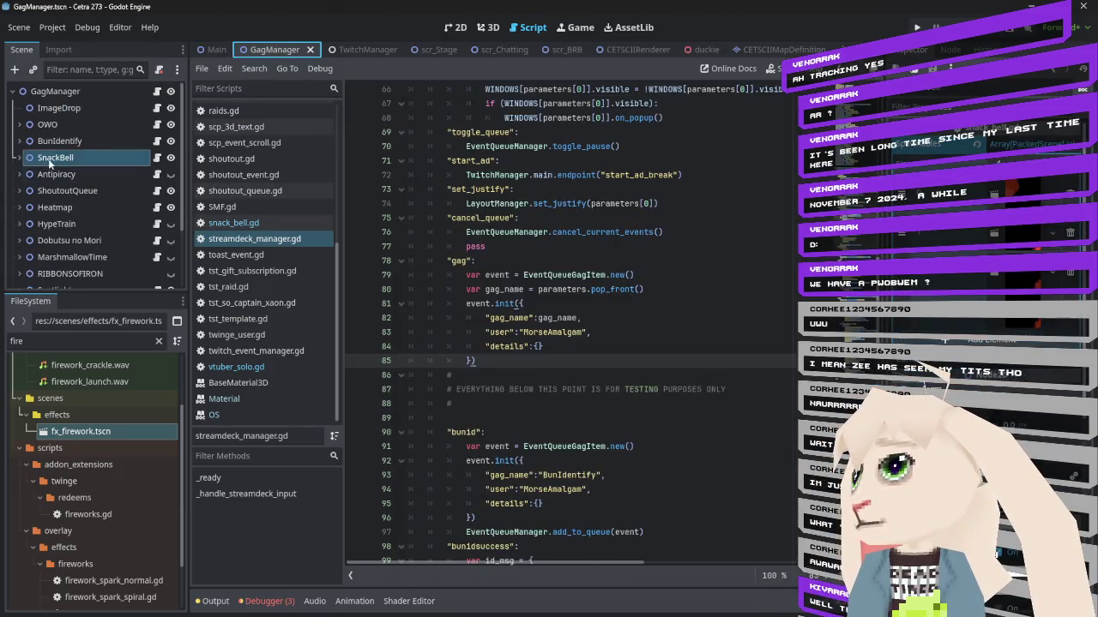
Change the Bell key's signal to gag|OWO and retitle the key OWO
key("alt+Tab")
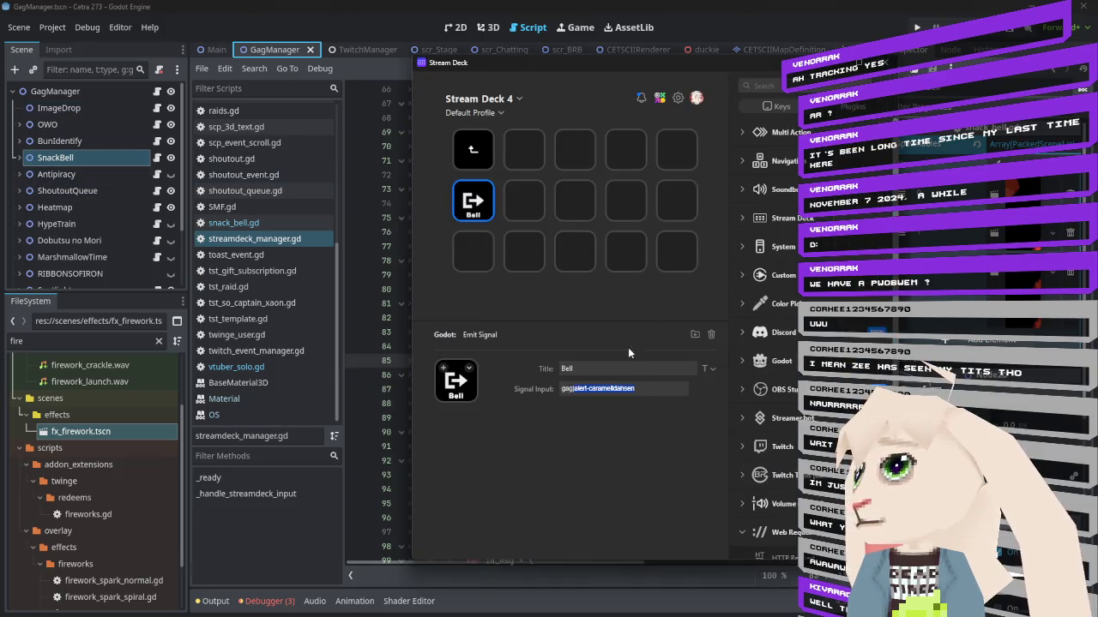
left_click(642, 388)
key("ctrl+shift+Left")
key("ctrl+shift+Left")
key("ctrl+shift+Left")
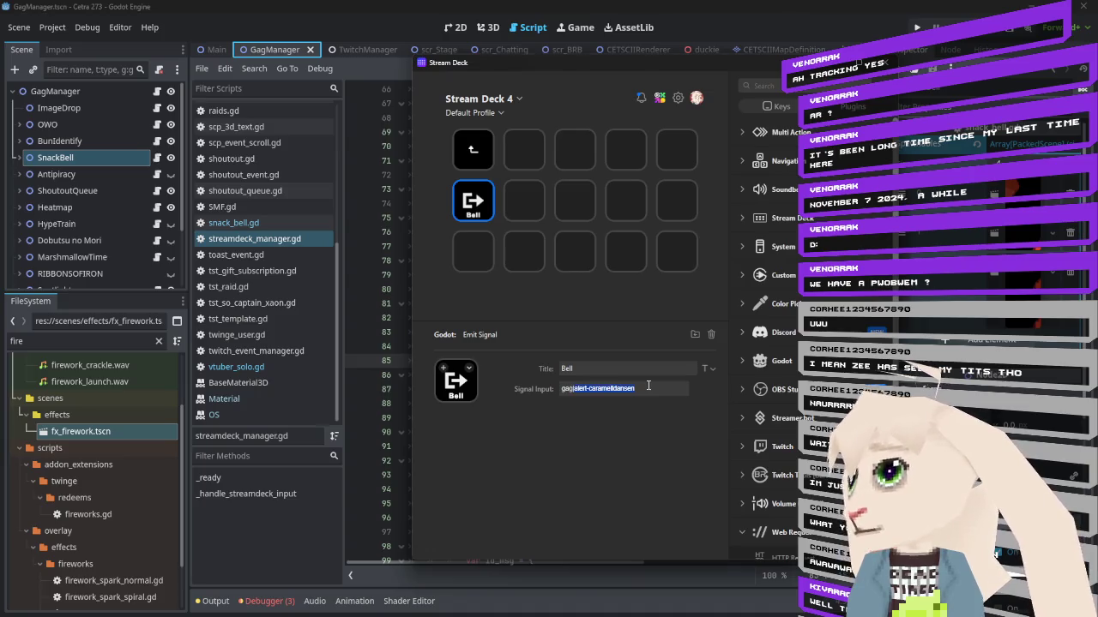
type("OWO")
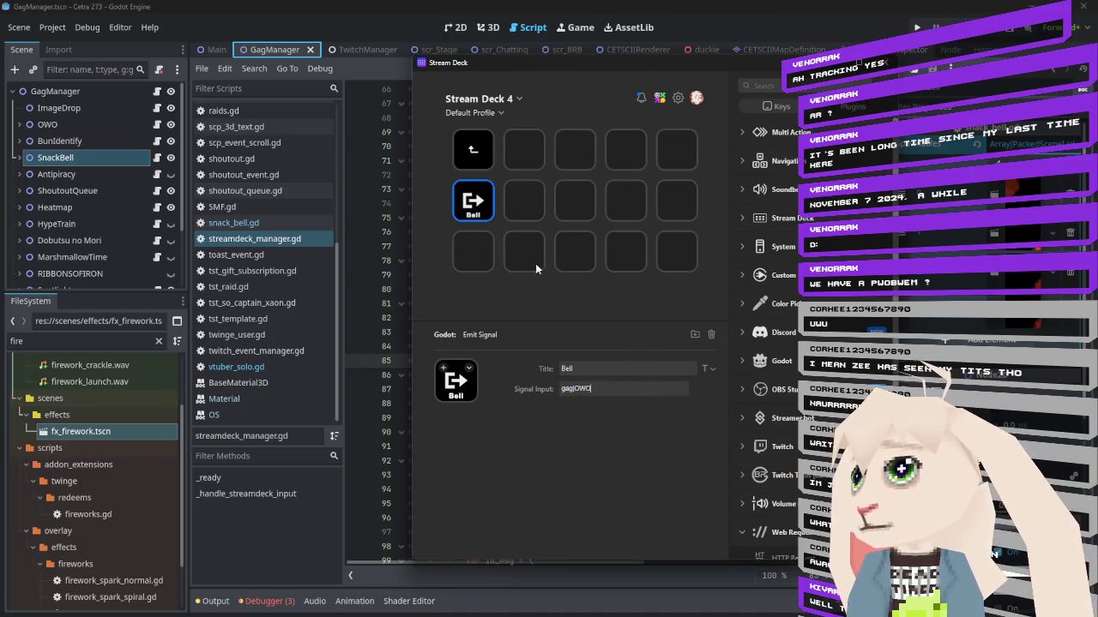
double_click(590, 370)
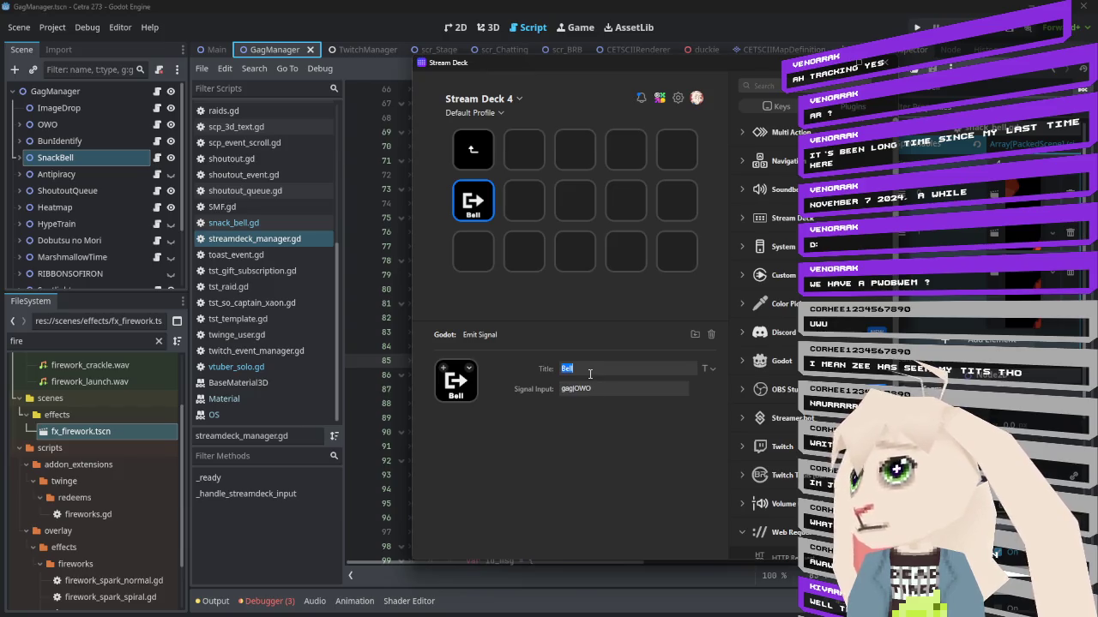
type("OWO")
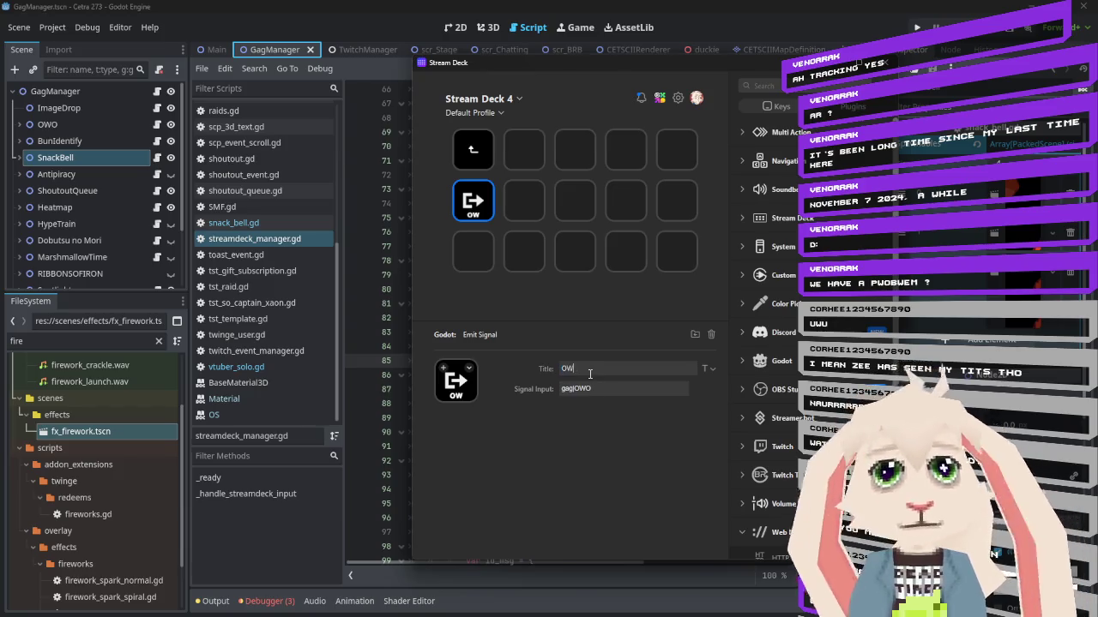
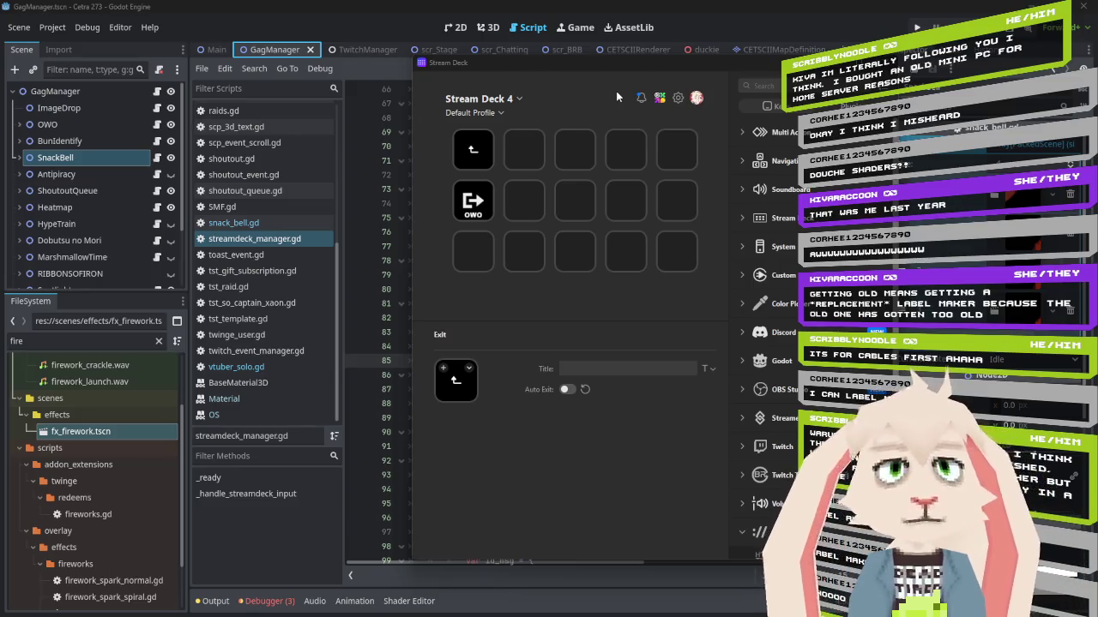
Copy the OWO key and paste it into the empty slot beside it
left_click(473, 201)
right_click(472, 197)
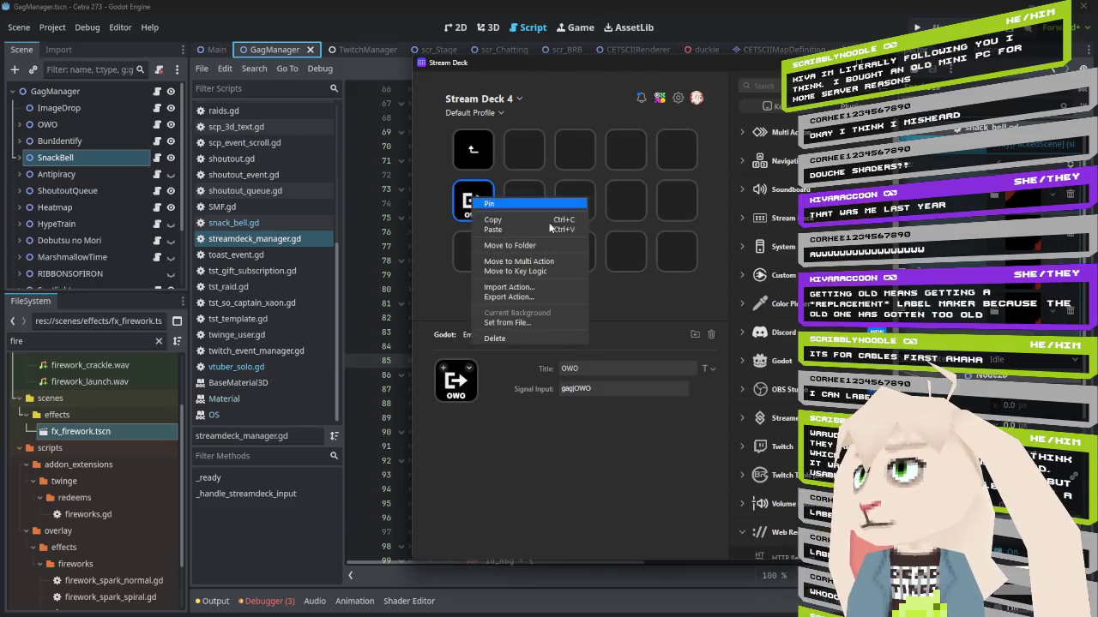
left_click(525, 211)
right_click(525, 206)
left_click(532, 213)
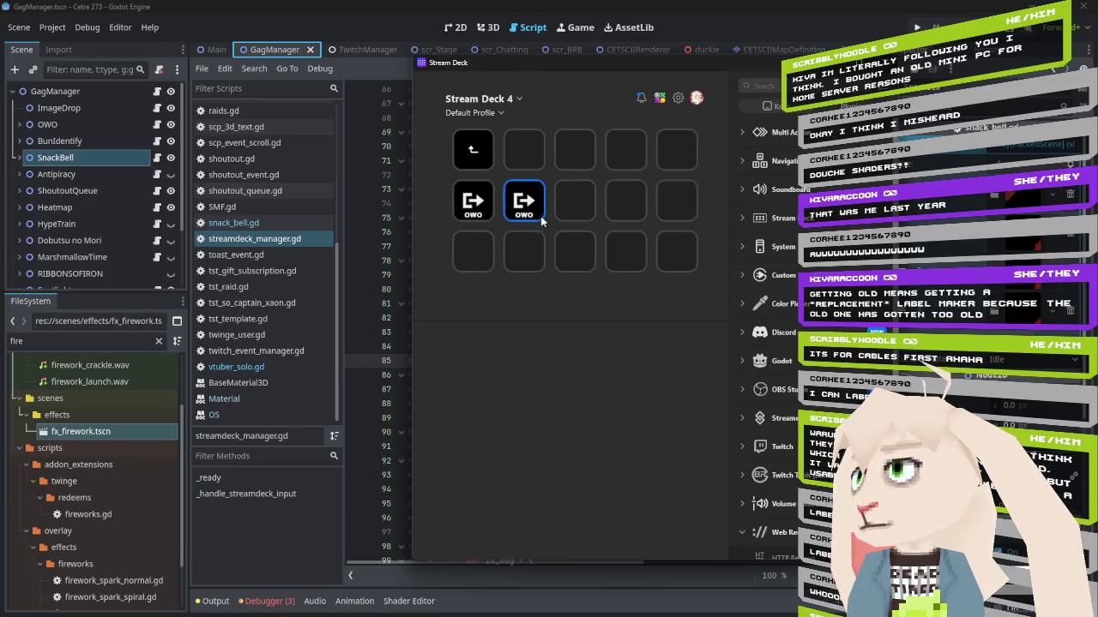
left_click(524, 202)
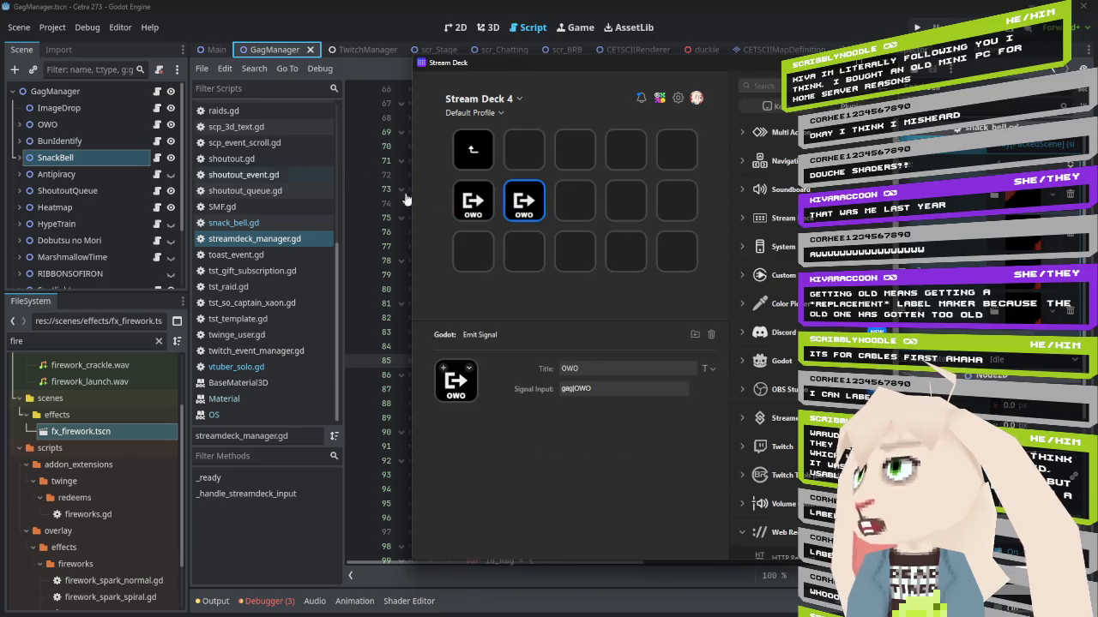
Retitle the copy BunIdentify and change its signal input to gag|BunIdentify
double_click(604, 366)
type("Bun/I")
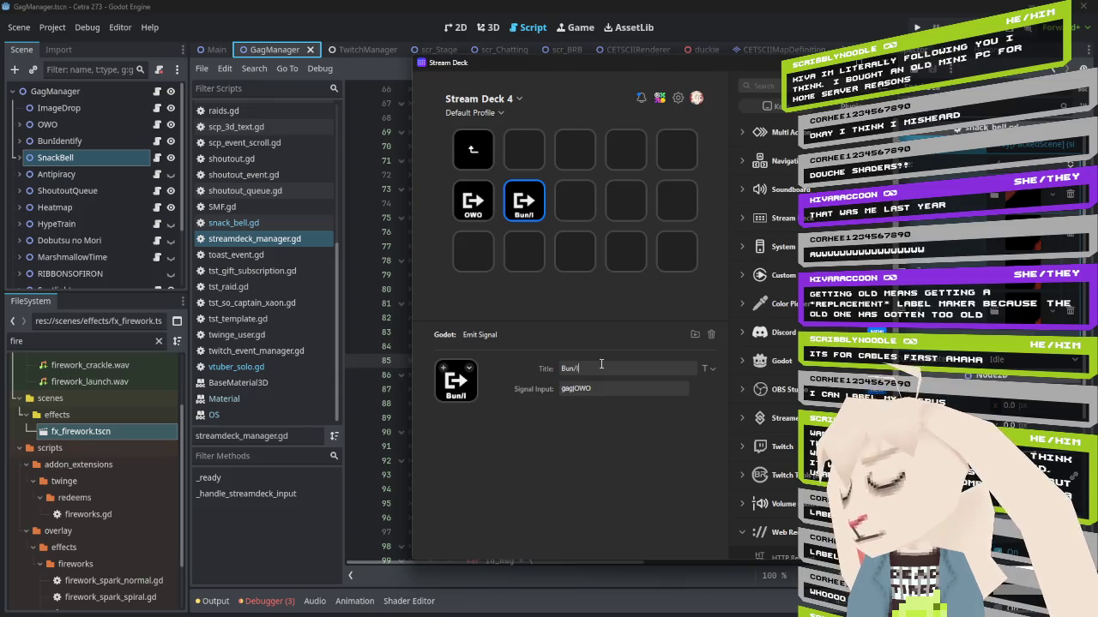
key("BackSpace")
key("BackSpace")
type("Identify")
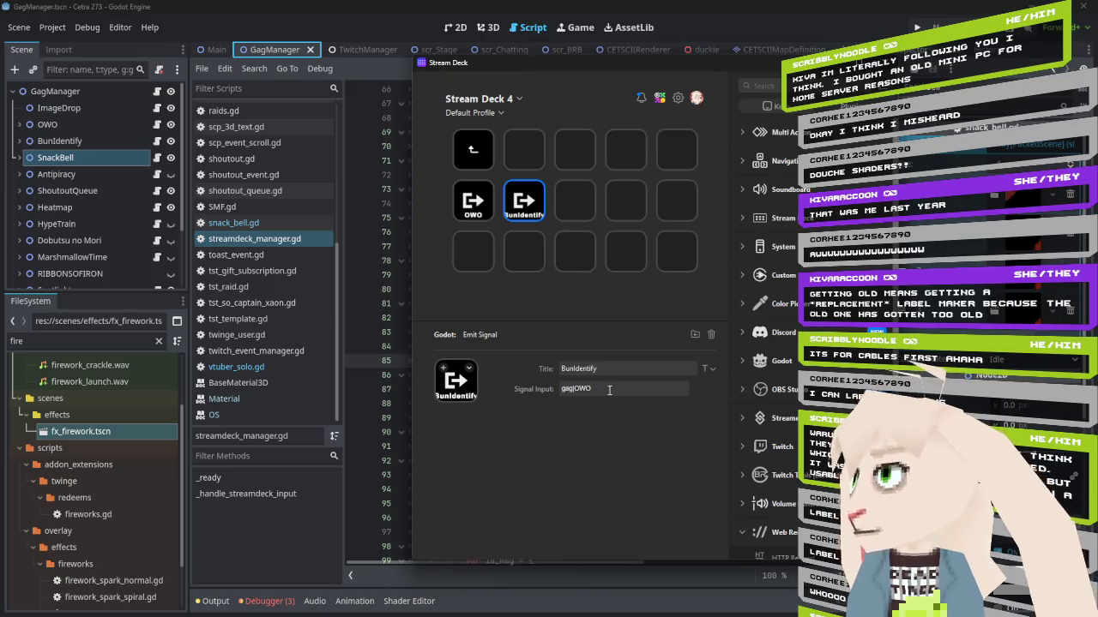
left_click_drag(609, 390, 577, 387)
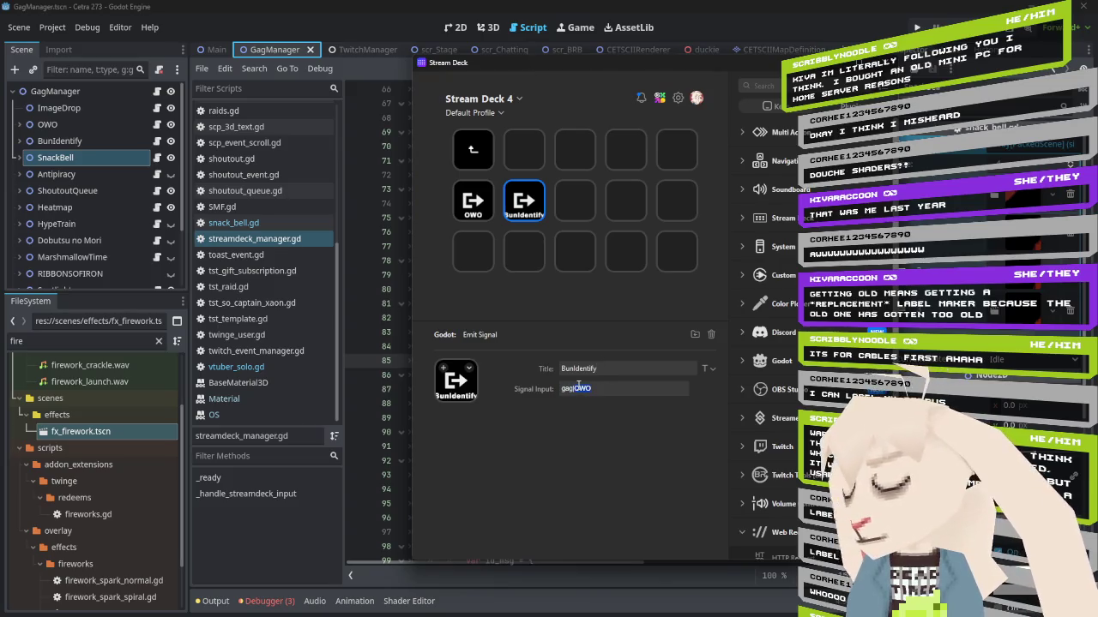
type("BunIdentif")
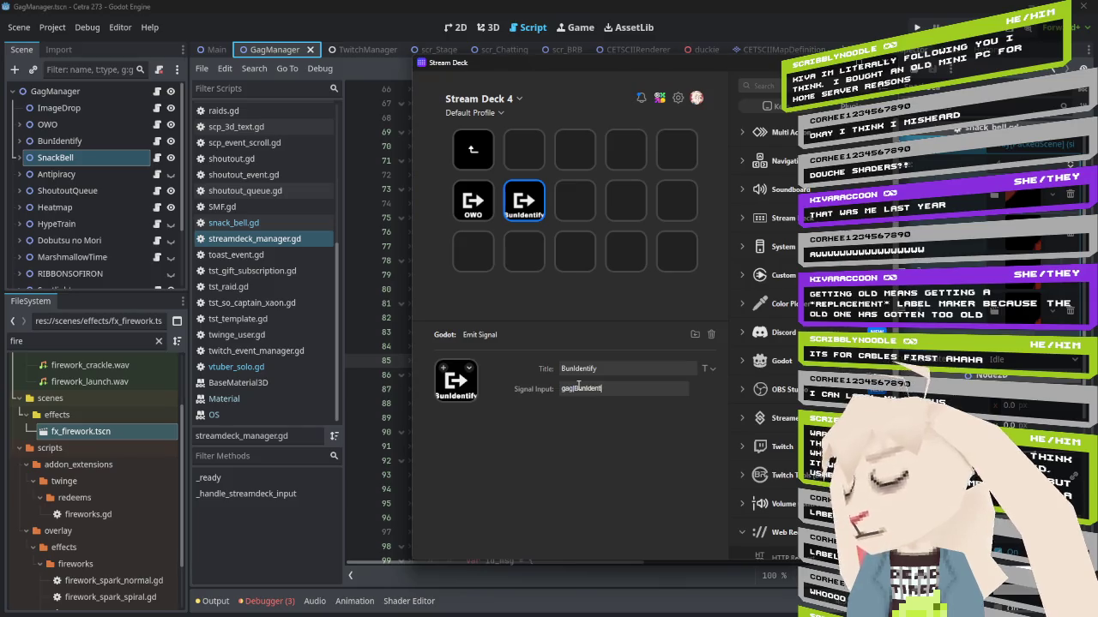
type("y")
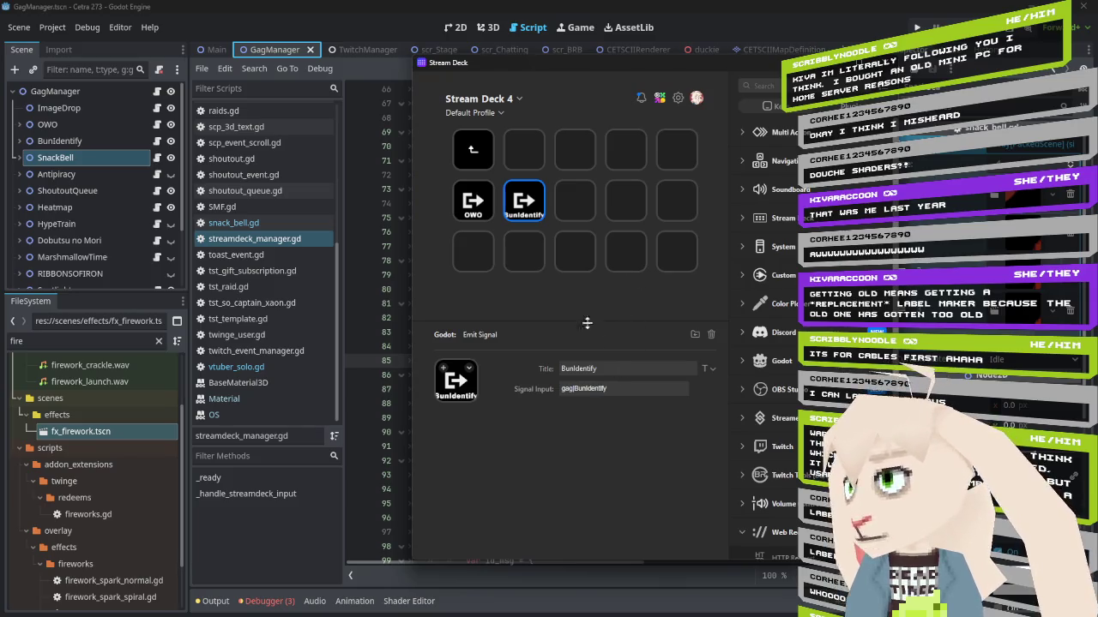
Paste another OWO copy into the next empty slot and select its title
right_click(573, 200)
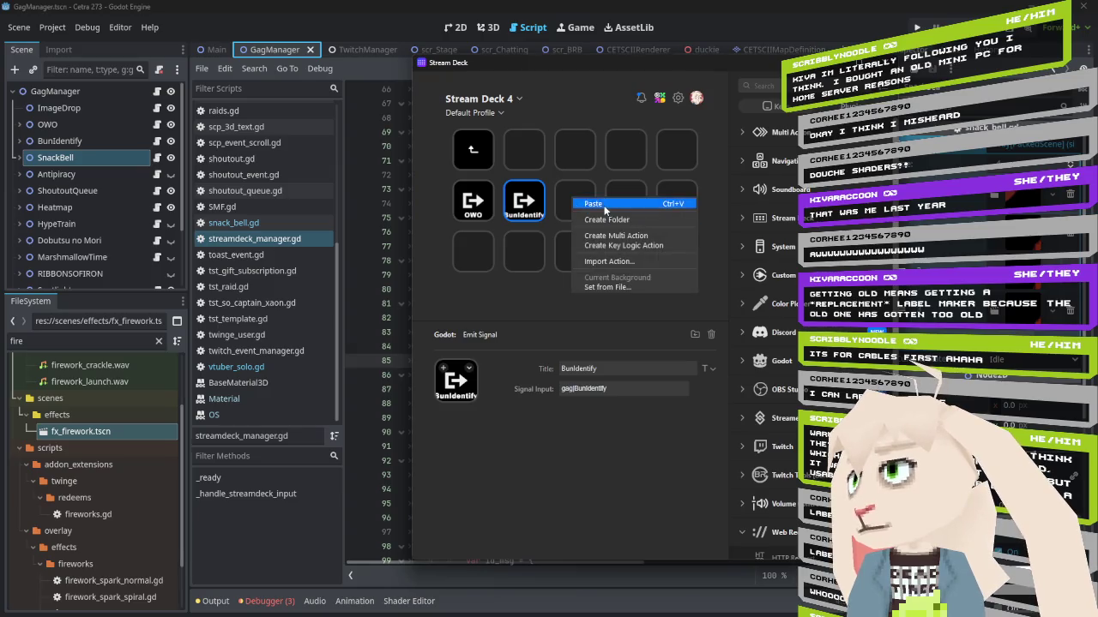
left_click(596, 204)
double_click(606, 367)
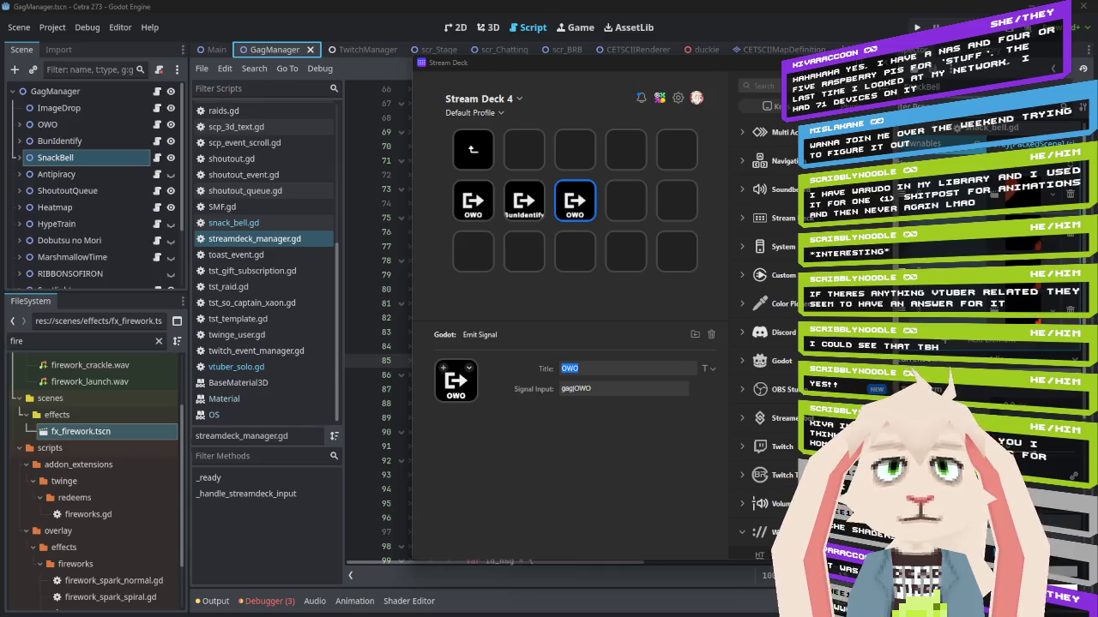
key("alt+Tab")
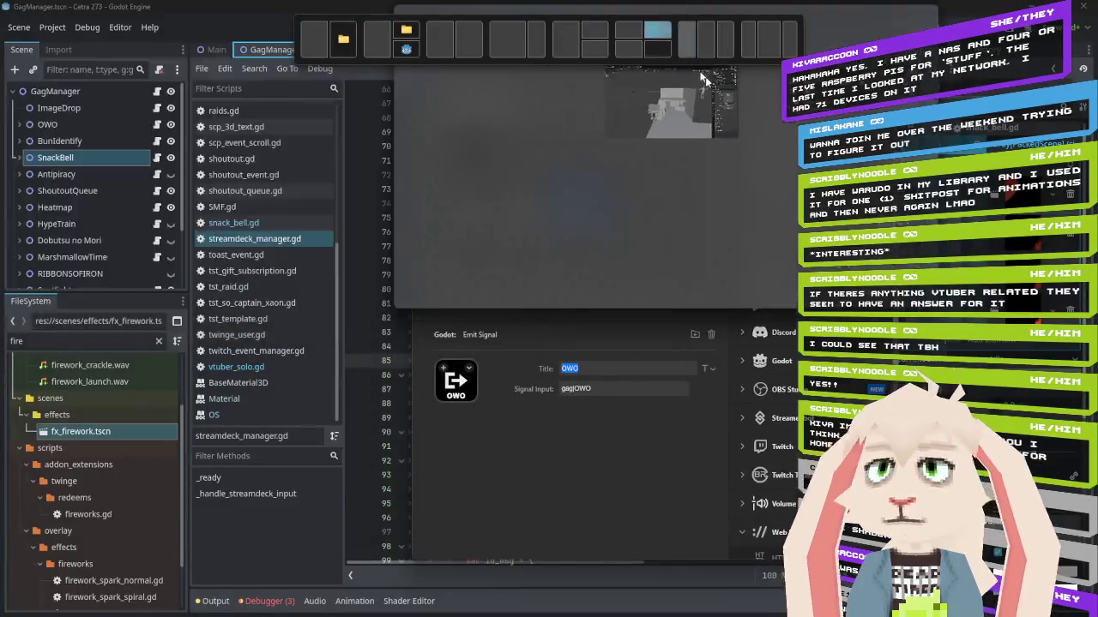
left_click(701, 77)
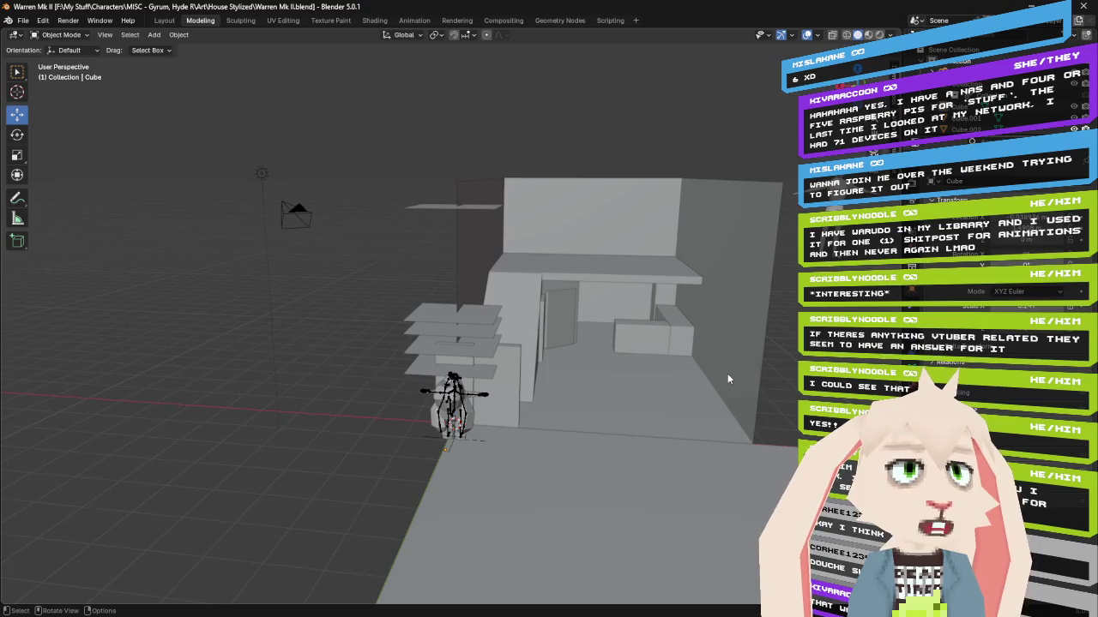
mouse_move(720, 362)
left_mouse_down()
mouse_move(685, 357)
mouse_move(700, 361)
left_mouse_up()
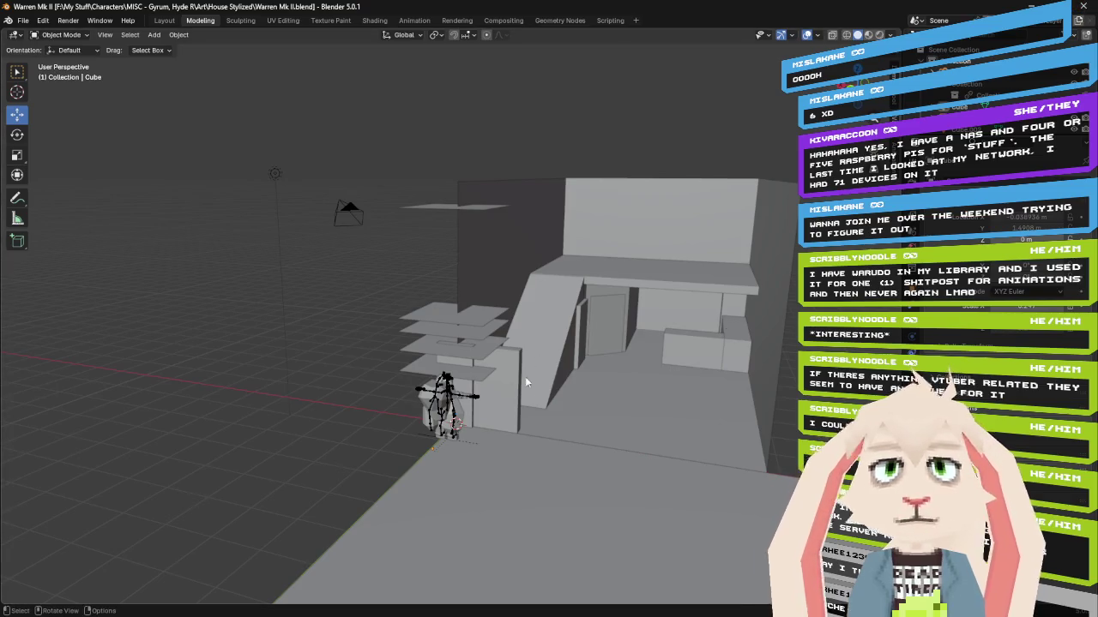
left_click(1083, 6)
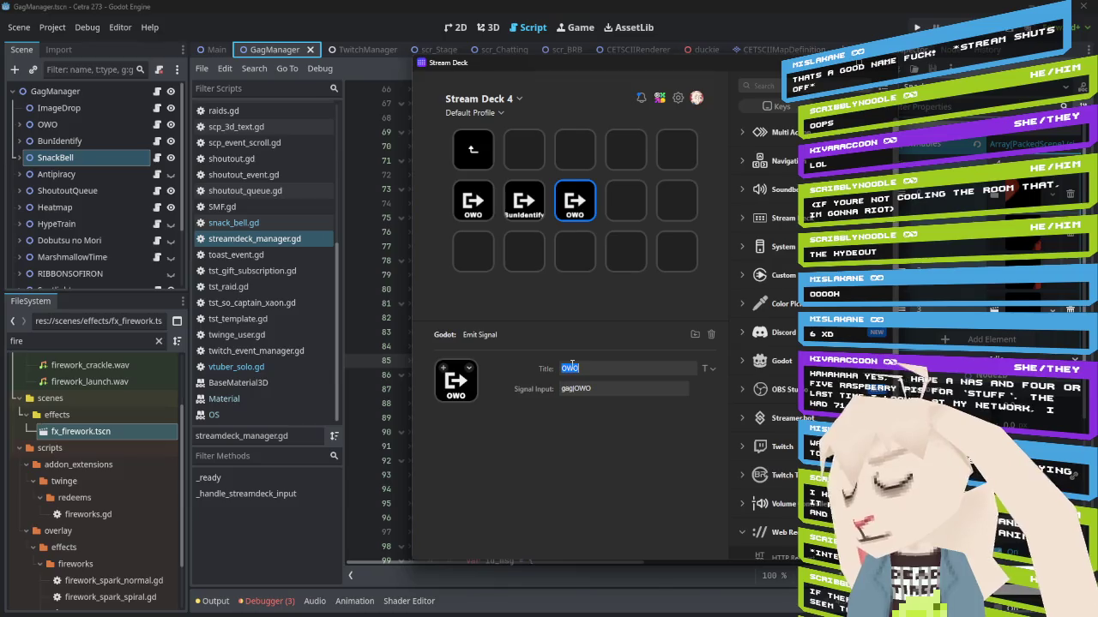
Name the third key SnackBell in both its title and signal input
type("SnackBell")
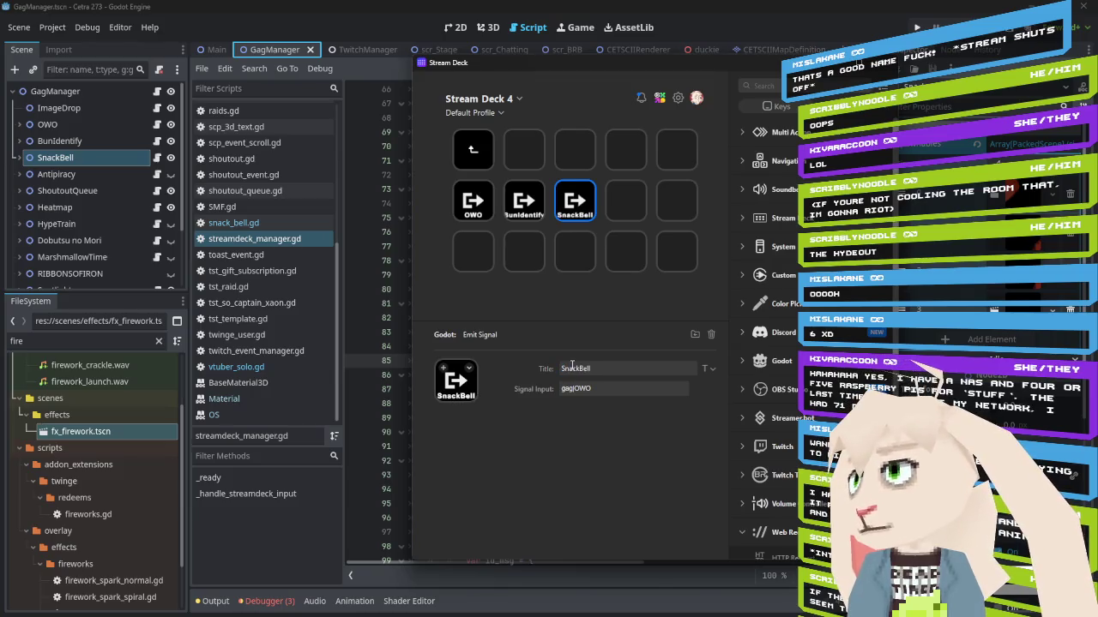
key("BackSpace")
key("BackSpace")
key("BackSpace")
type("Sn")
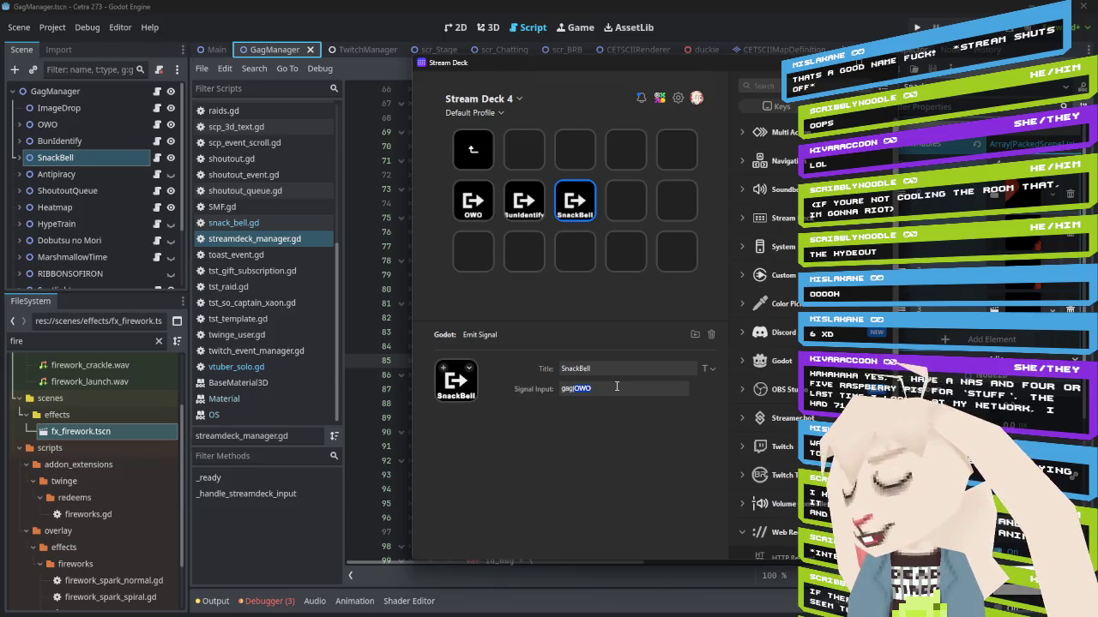
type("ackBell")
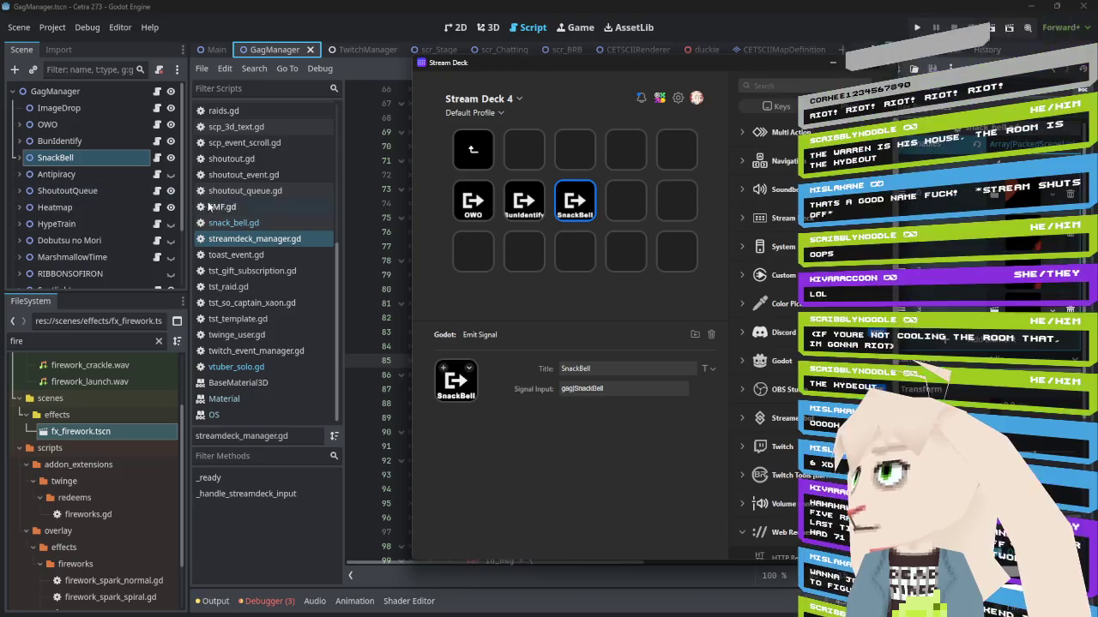
Paste another OWO copy beside SnackBell and title it Antipiracy
left_click(617, 208)
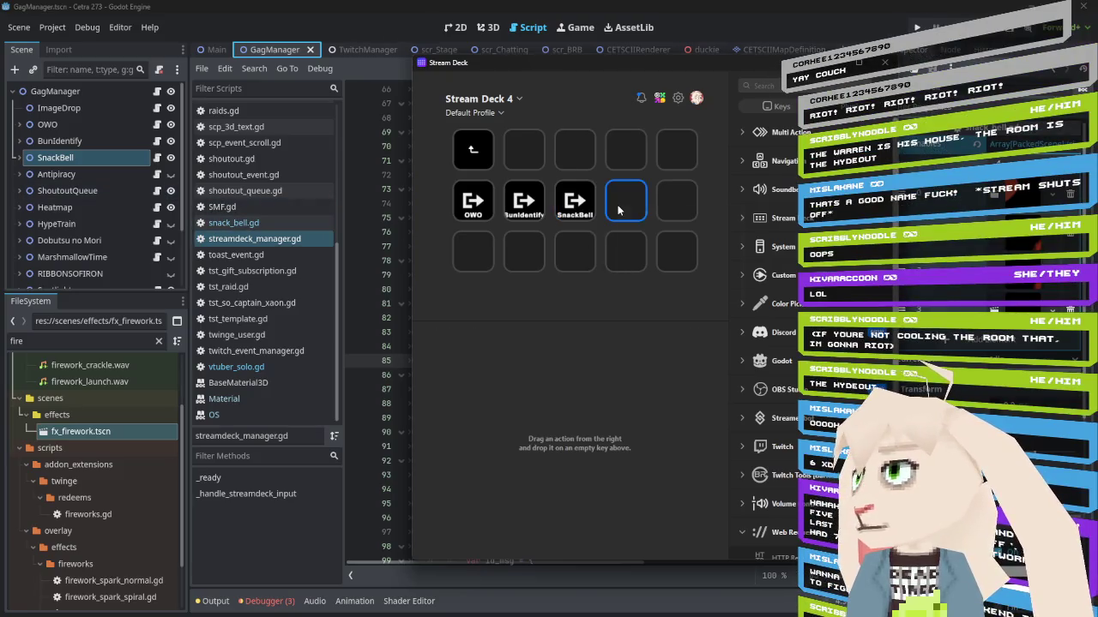
right_click(618, 208)
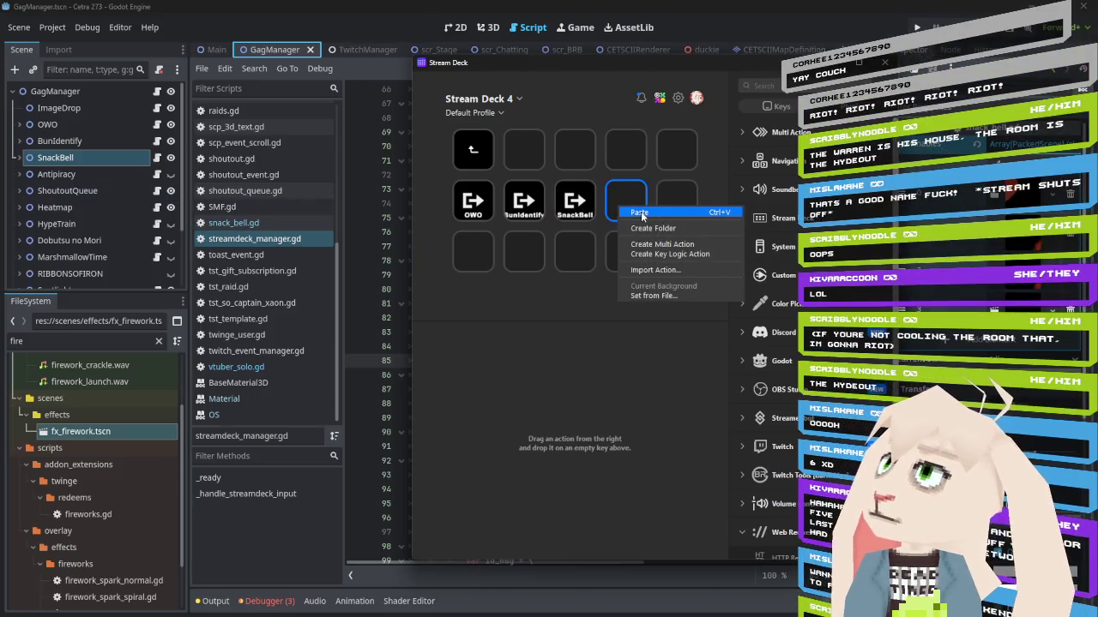
left_click(641, 215)
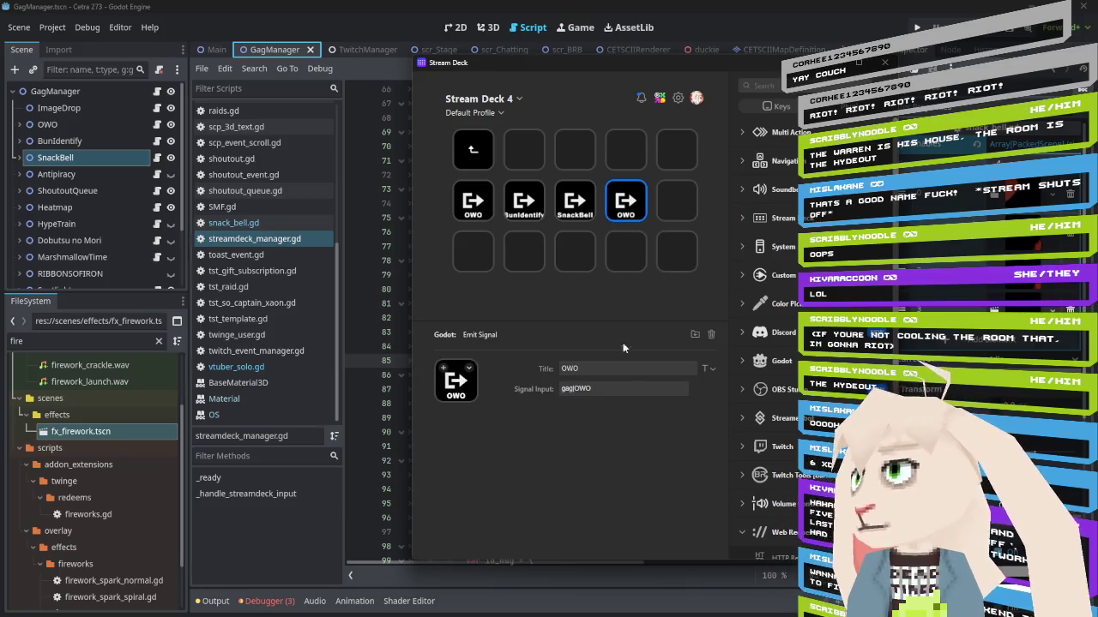
double_click(604, 373)
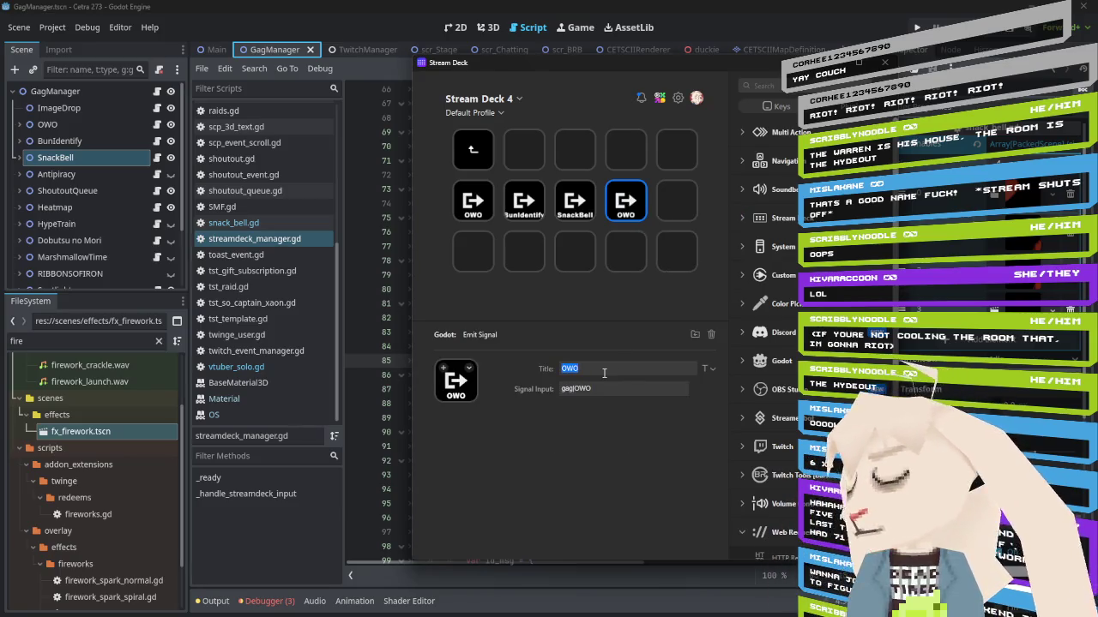
type("Antipri")
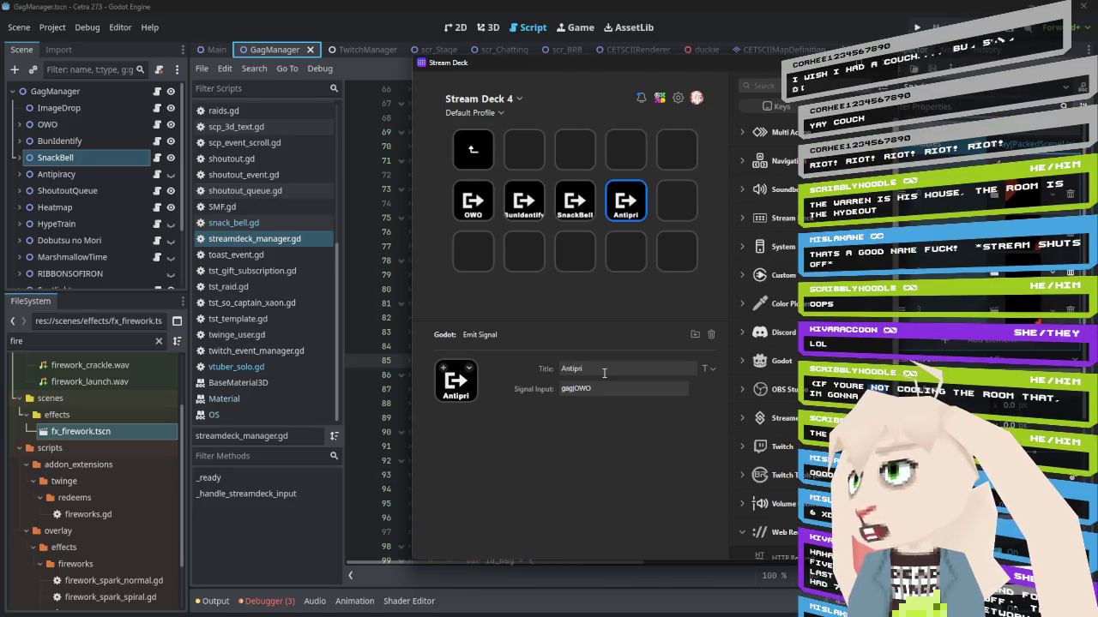
key("BackSpace")
key("BackSpace")
type("iracy")
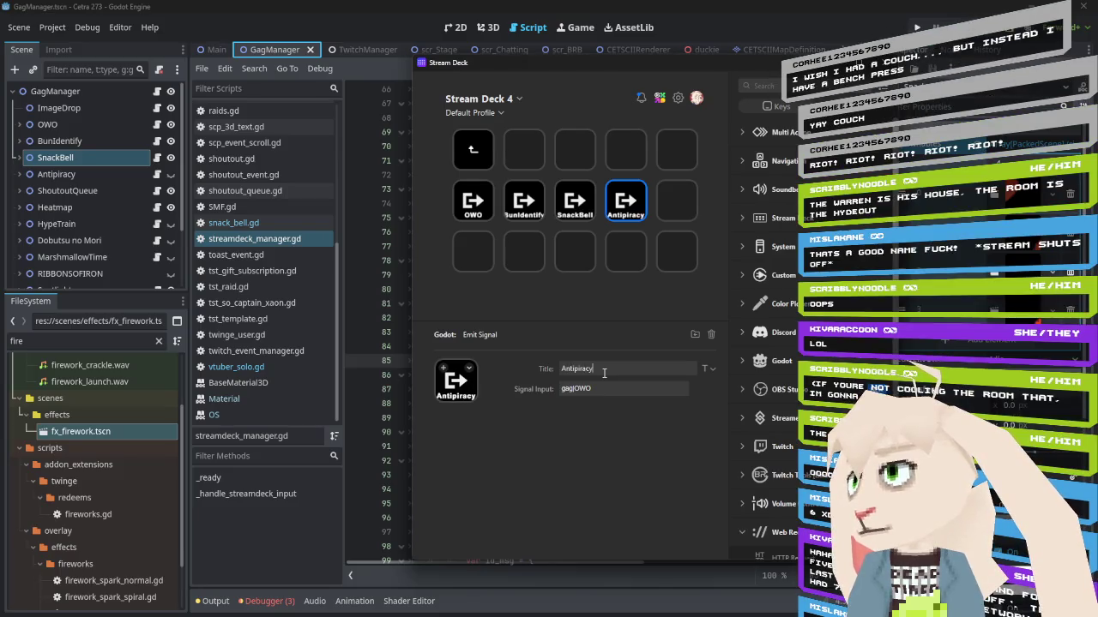
Replace OWO in the new key's signal input with Antipiracy
double_click(579, 390)
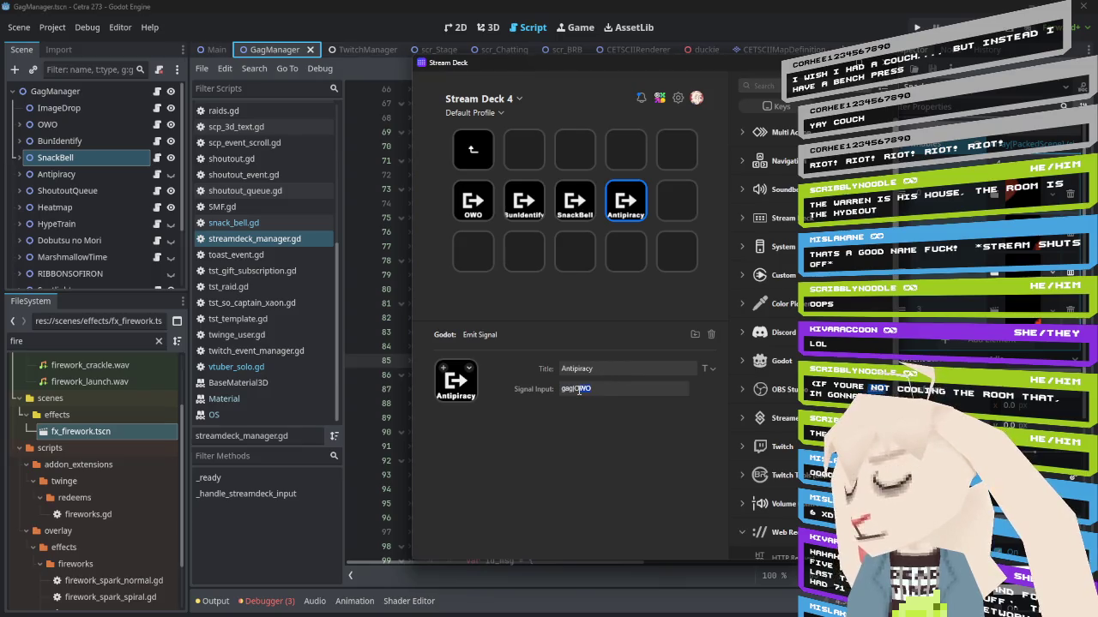
type("Antipiracy")
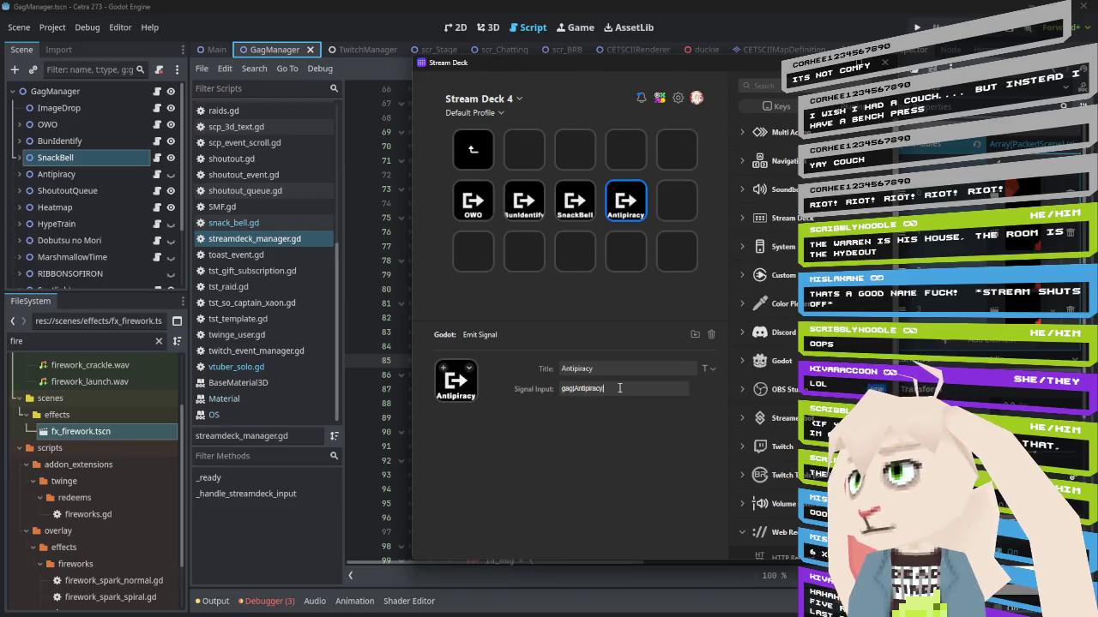
type("|whwhwhwh")
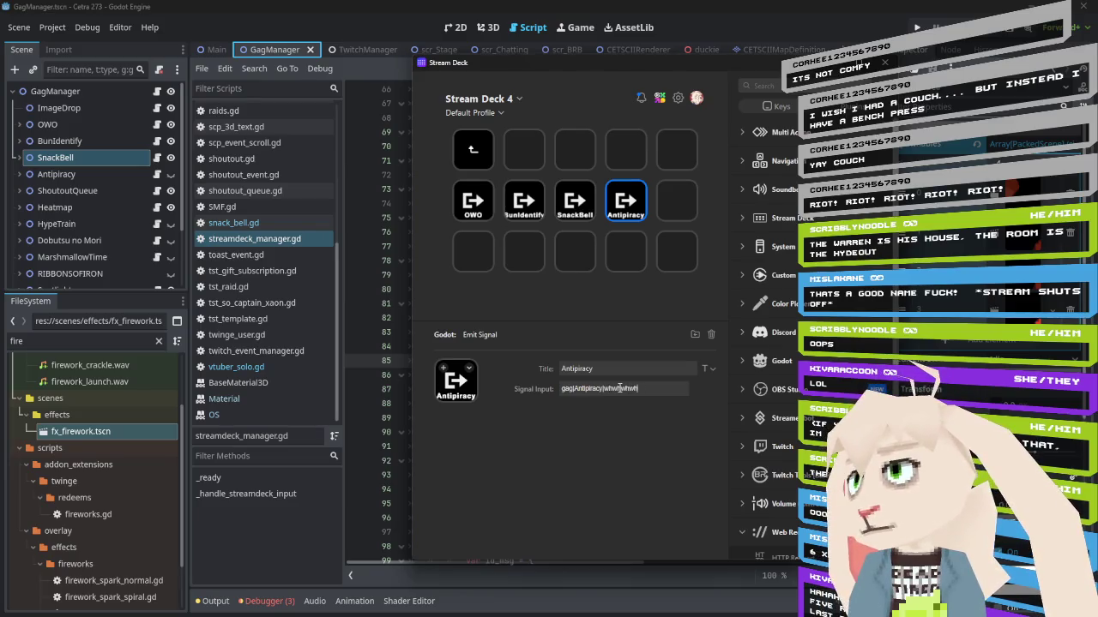
key("BackSpace")
key("BackSpace")
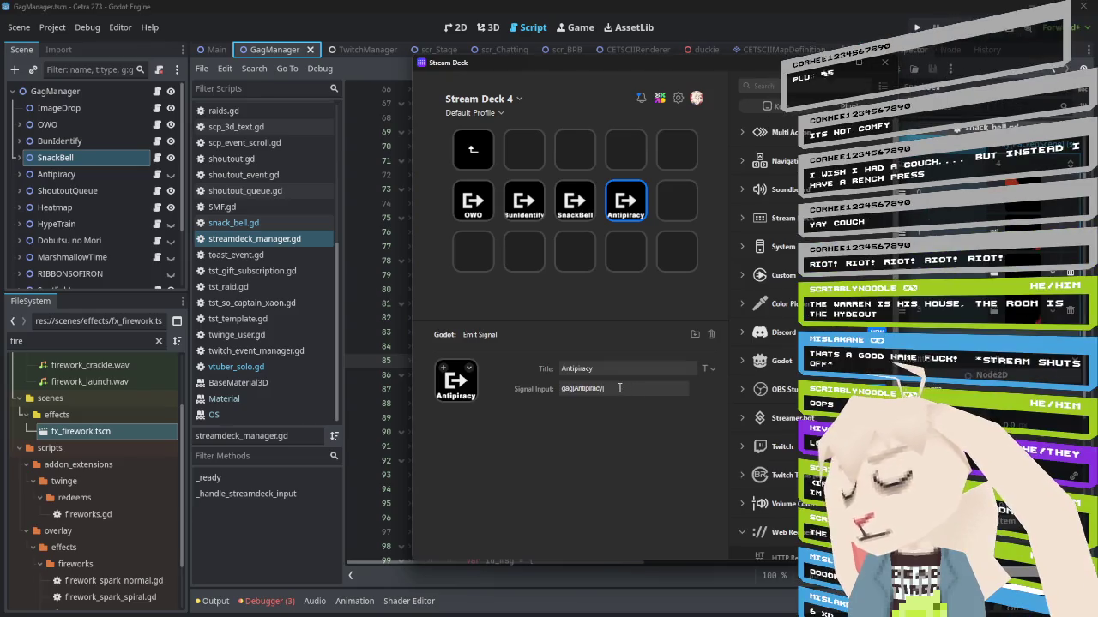
type("O")
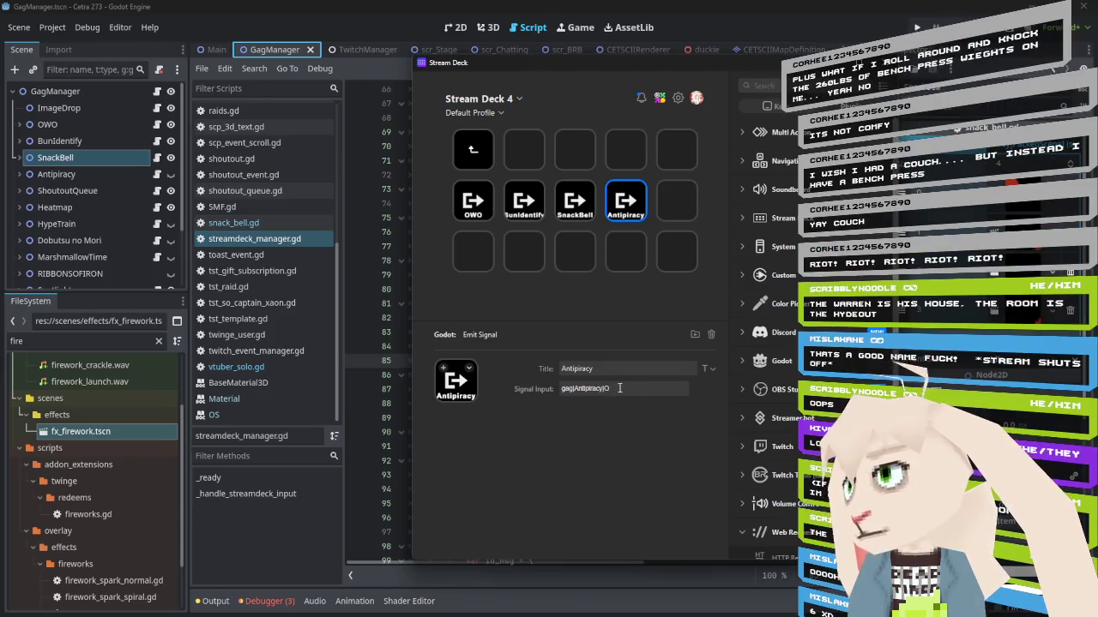
type("n no what's happening")
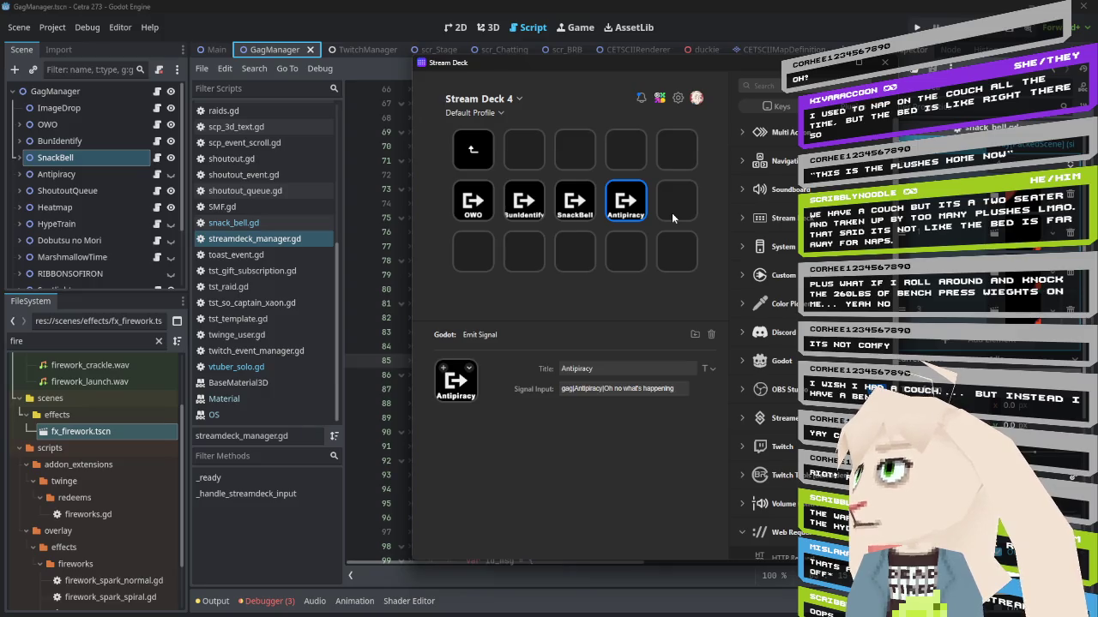
scroll(127, 166, "down", 3)
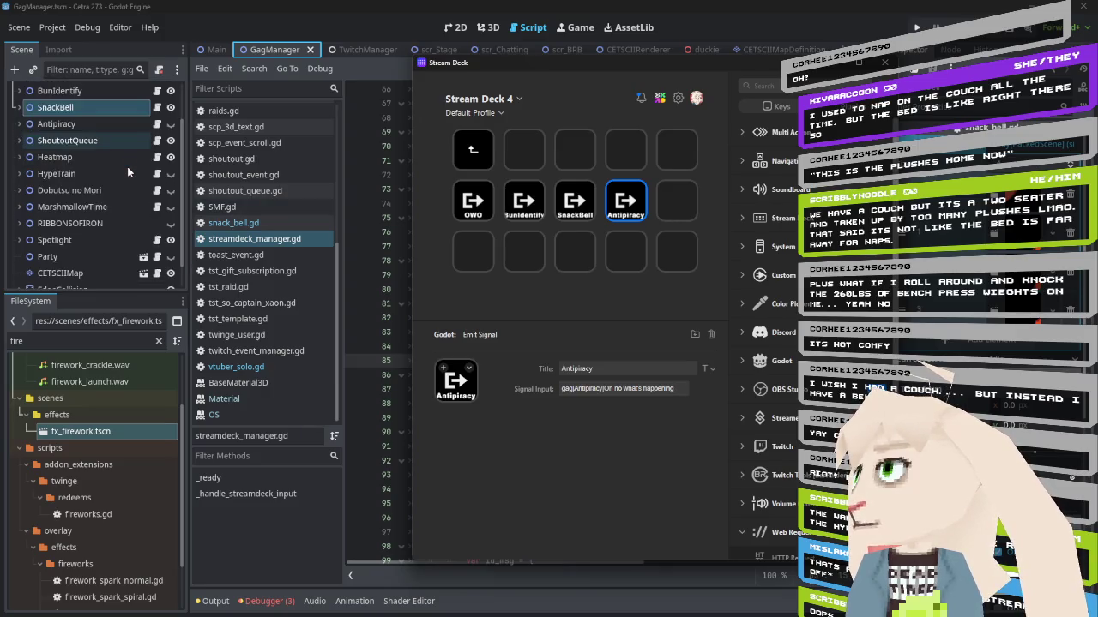
scroll(127, 166, "up", 3)
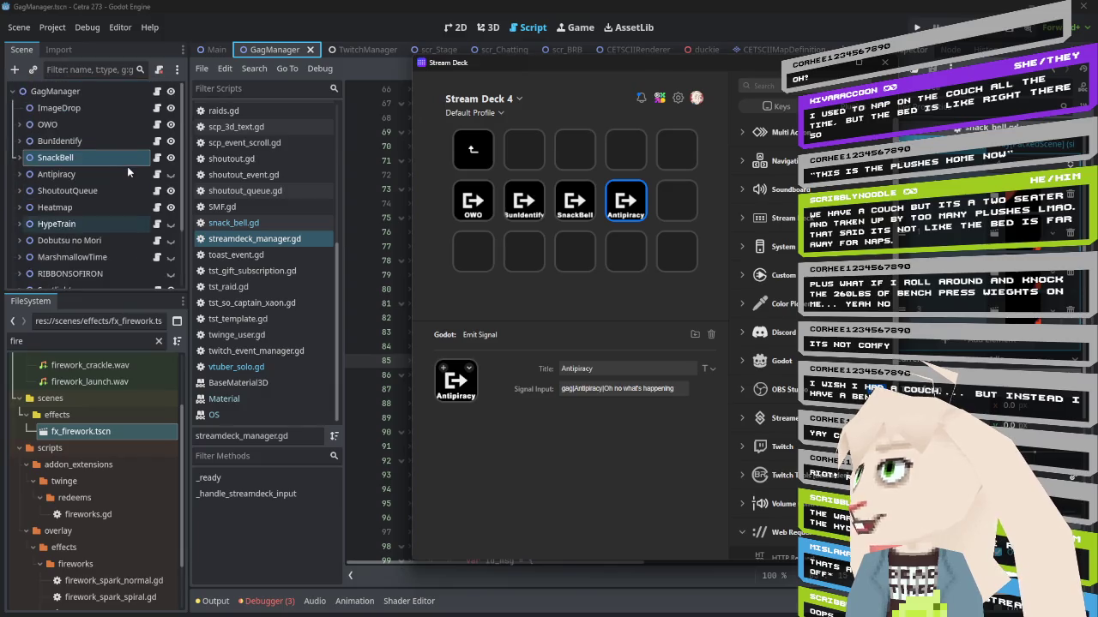
left_click(622, 300)
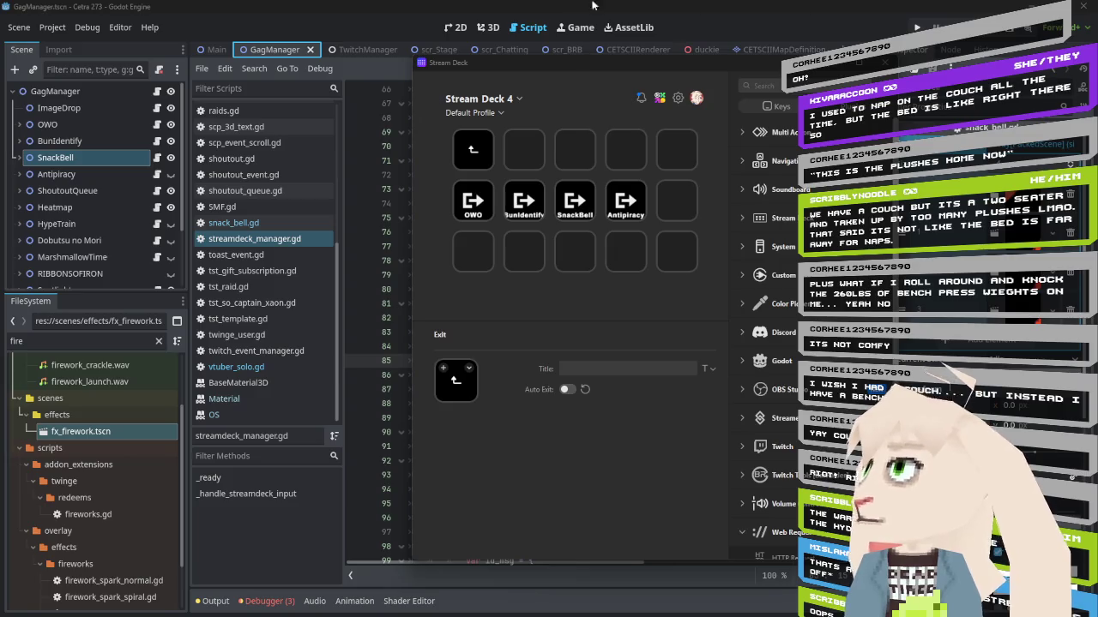
In the TwitchManager scene, select the DecTTS Speak redeem and open its tts.gd script
left_click(374, 54)
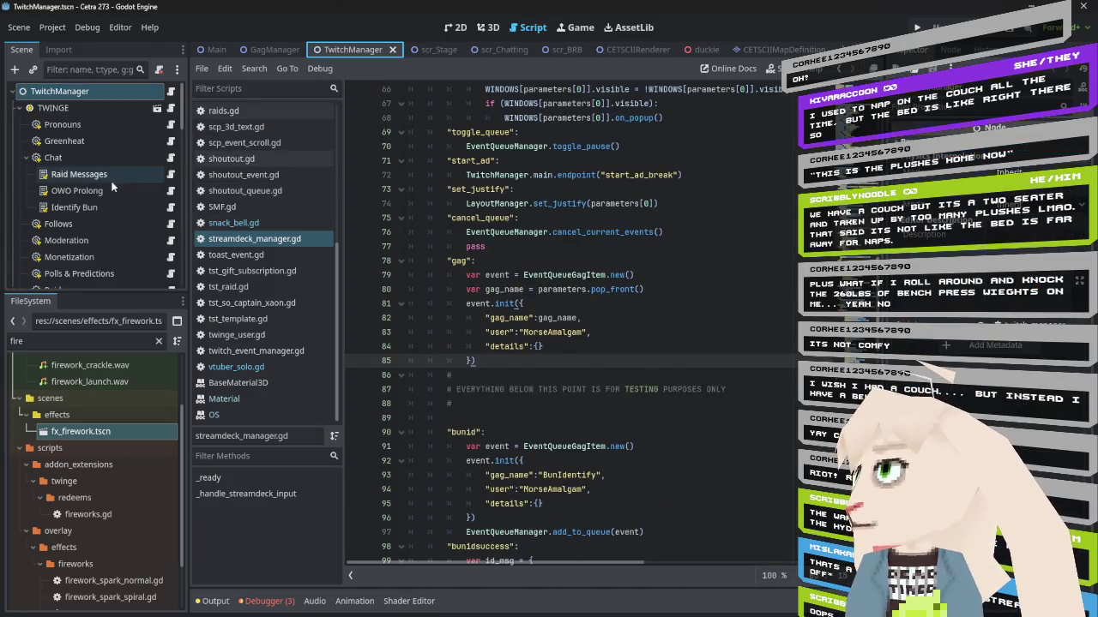
scroll(108, 181, "down", 10)
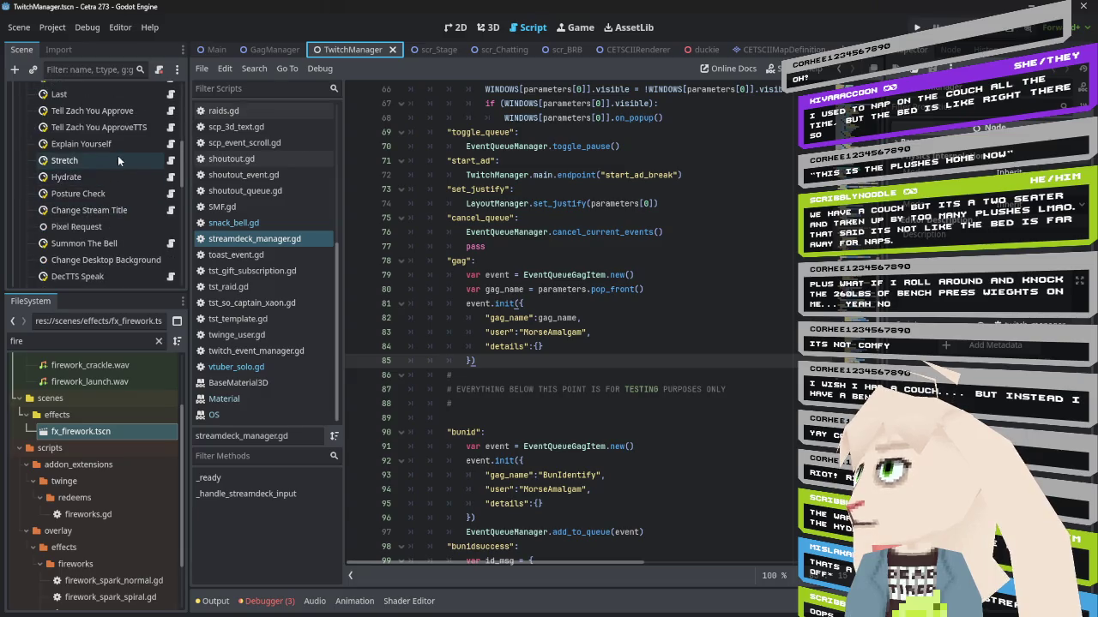
scroll(117, 158, "down", 2)
left_click(101, 227)
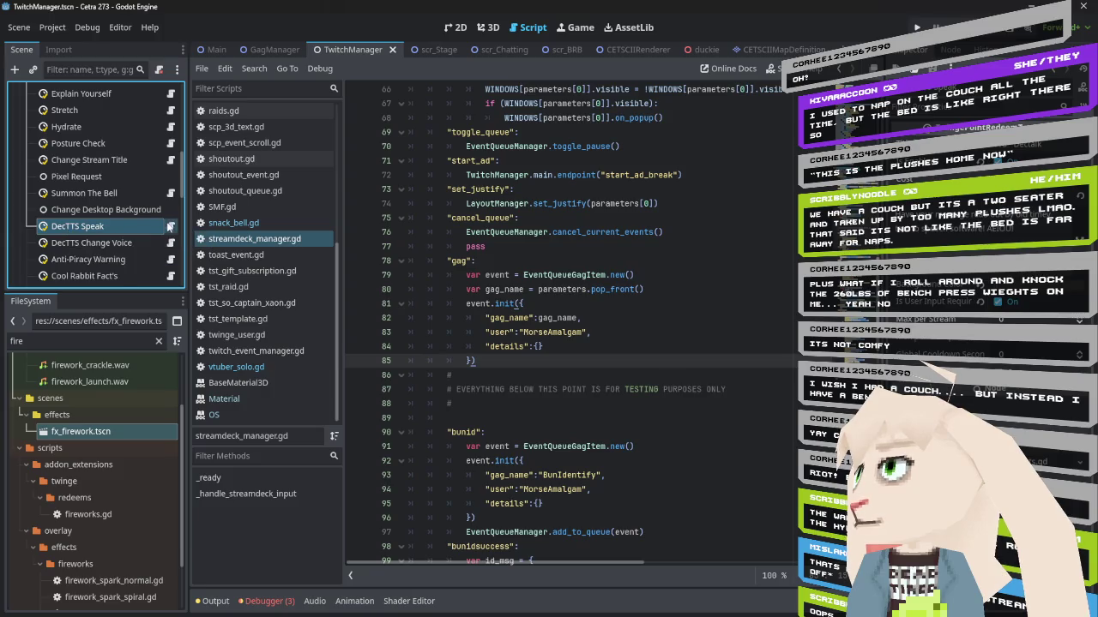
left_click(171, 225)
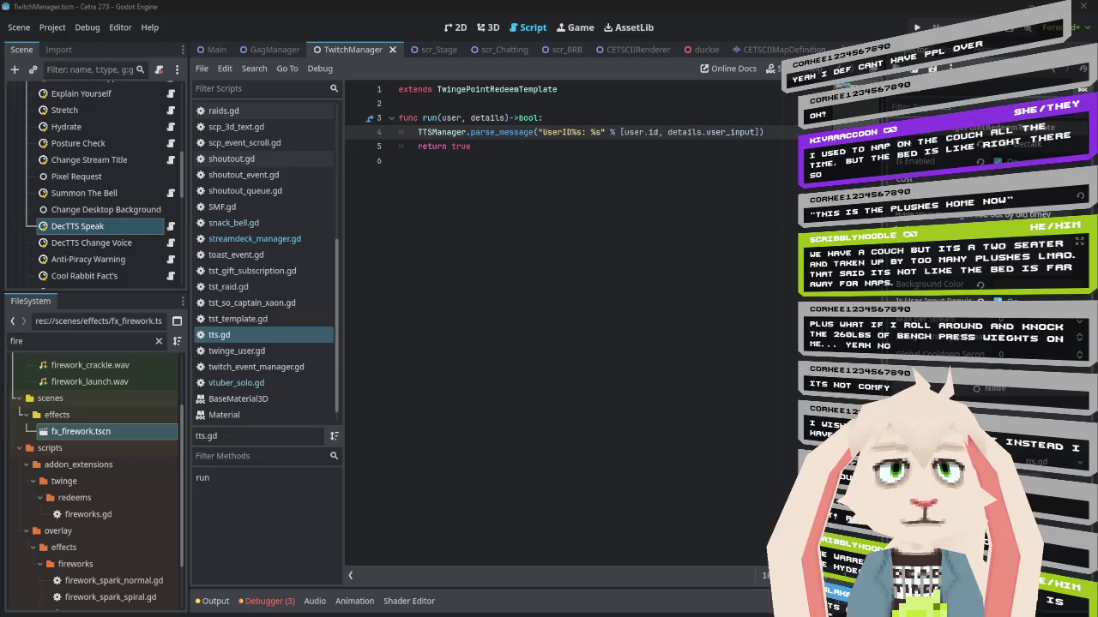
left_click(528, 159)
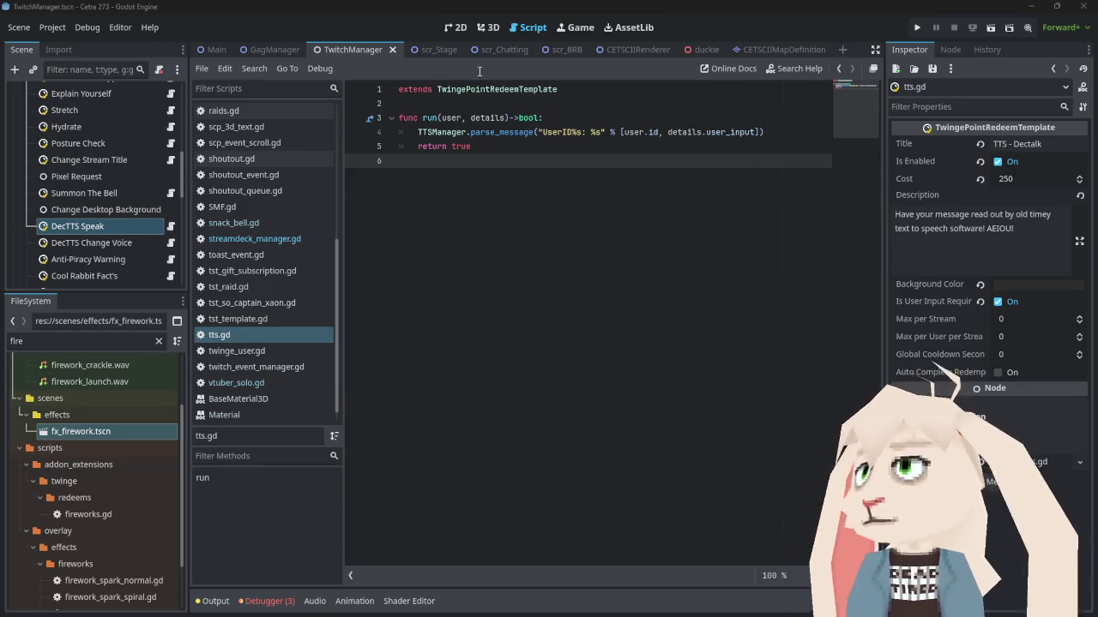
left_click(269, 51)
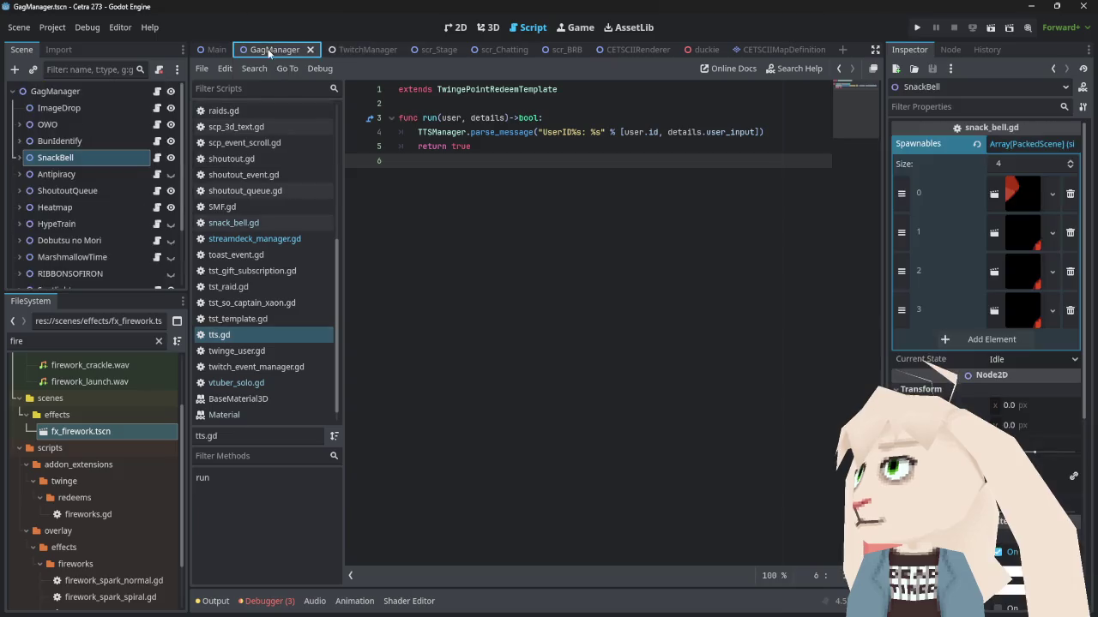
Leave the GagManager node's script and make Main.tscn the active scene
left_click(159, 92)
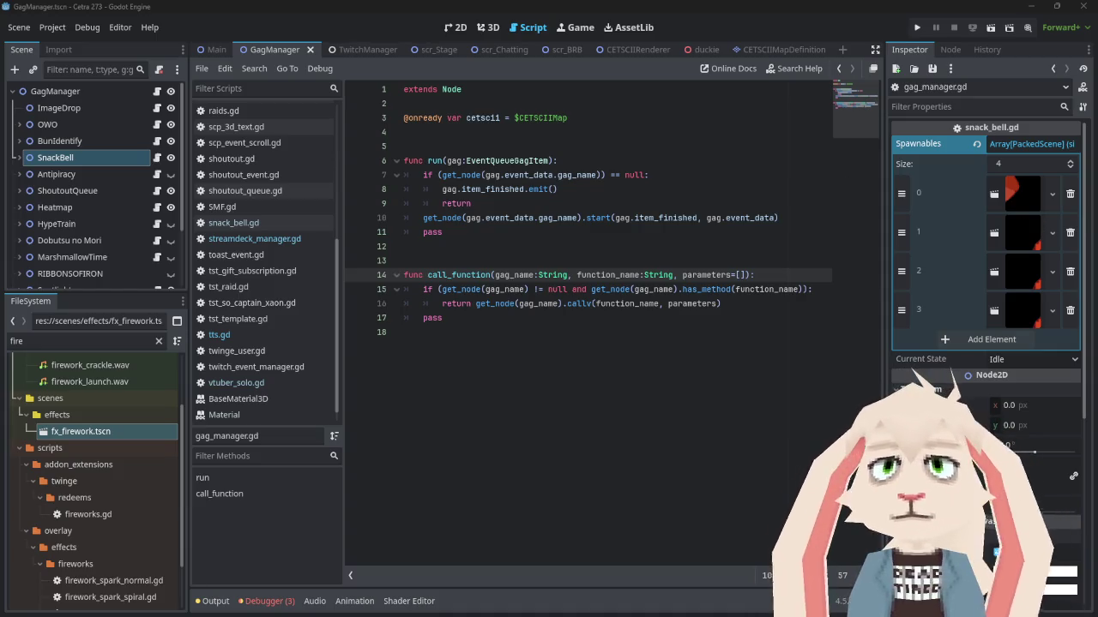
left_click(214, 49)
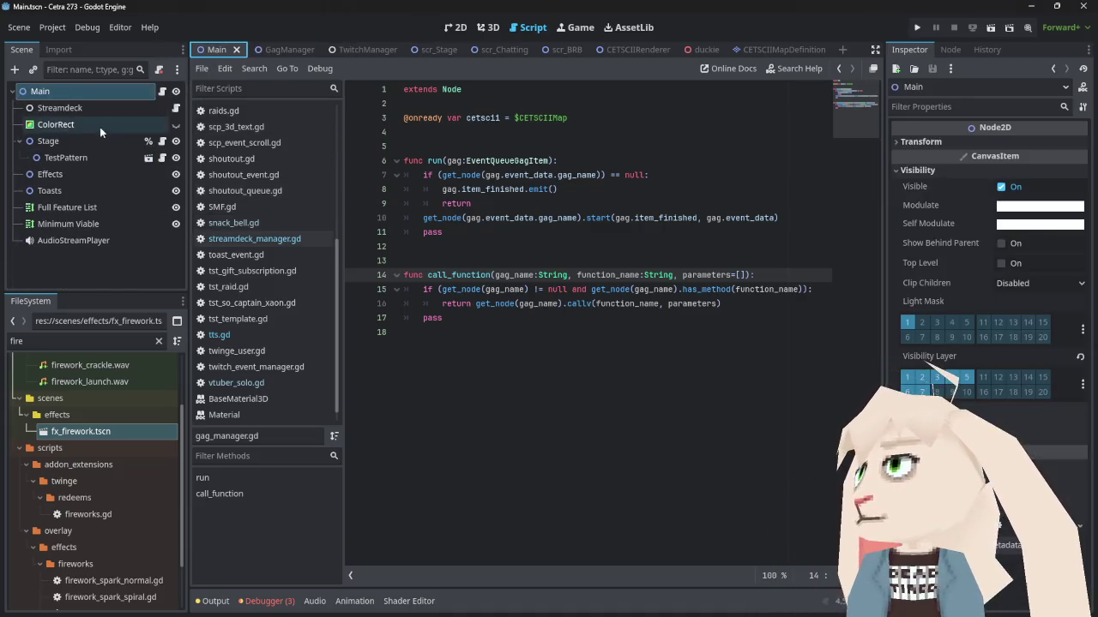
View the gag branch in streamdeck_manager.gd, then show the debugger's 3 errors
left_click(248, 239)
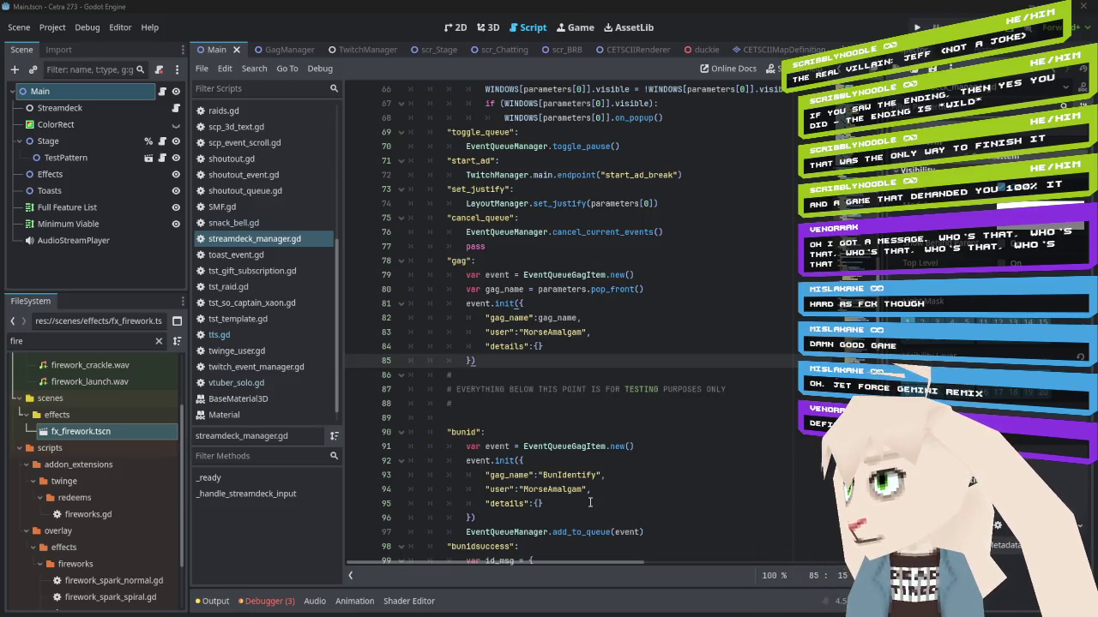
left_click(264, 601)
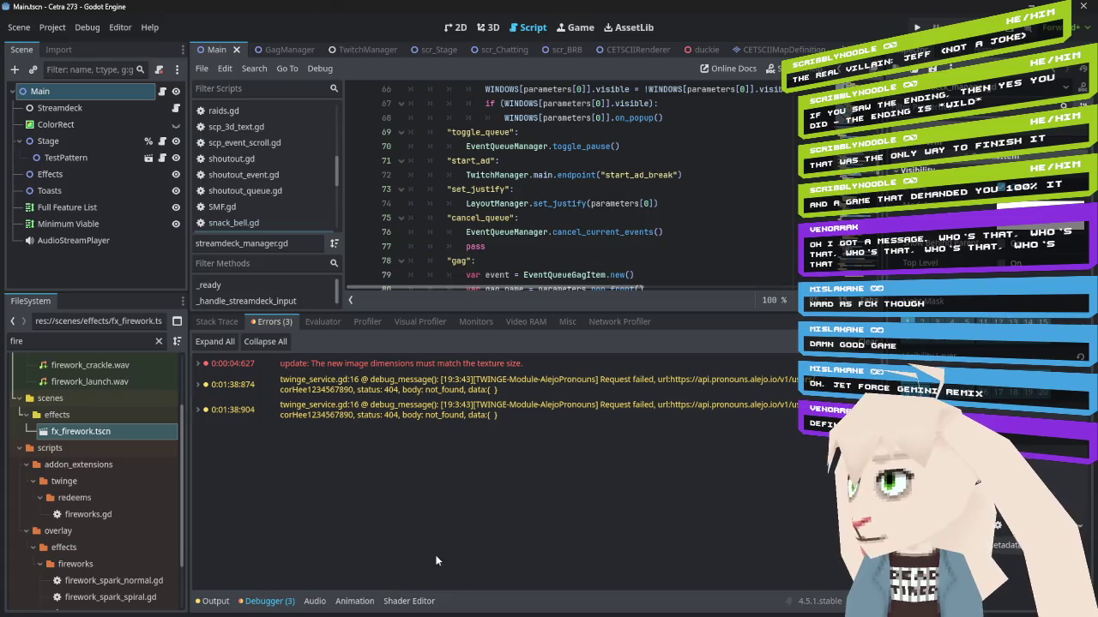
Switch the bottom panel to Output and select the repeated static image saved lines
left_click(214, 601)
scroll(609, 232, "down", 2)
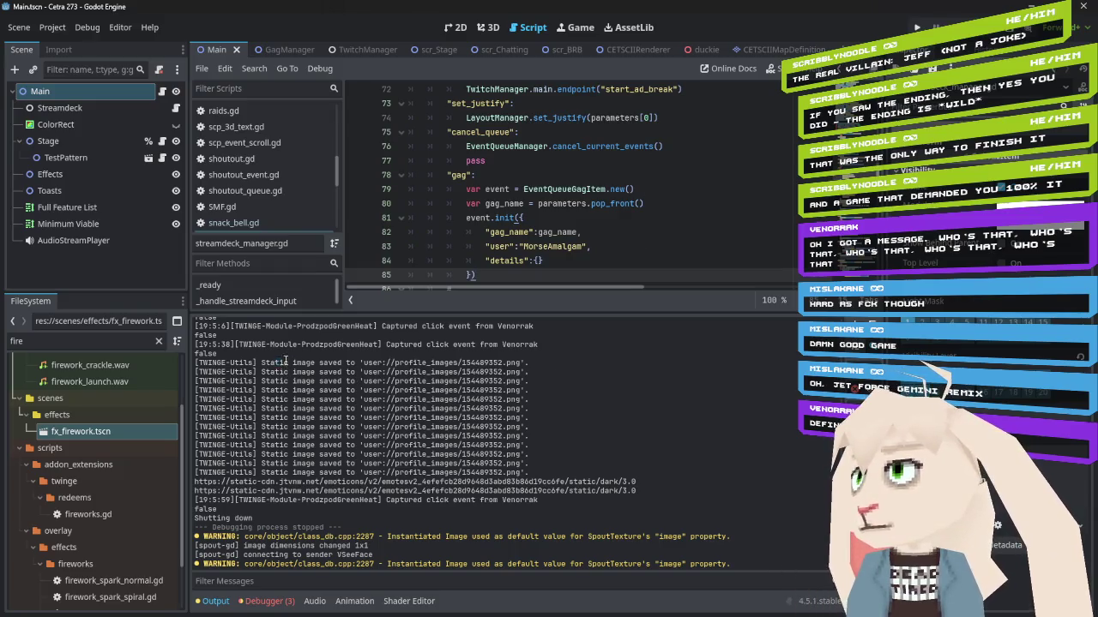
left_click_drag(275, 363, 538, 474)
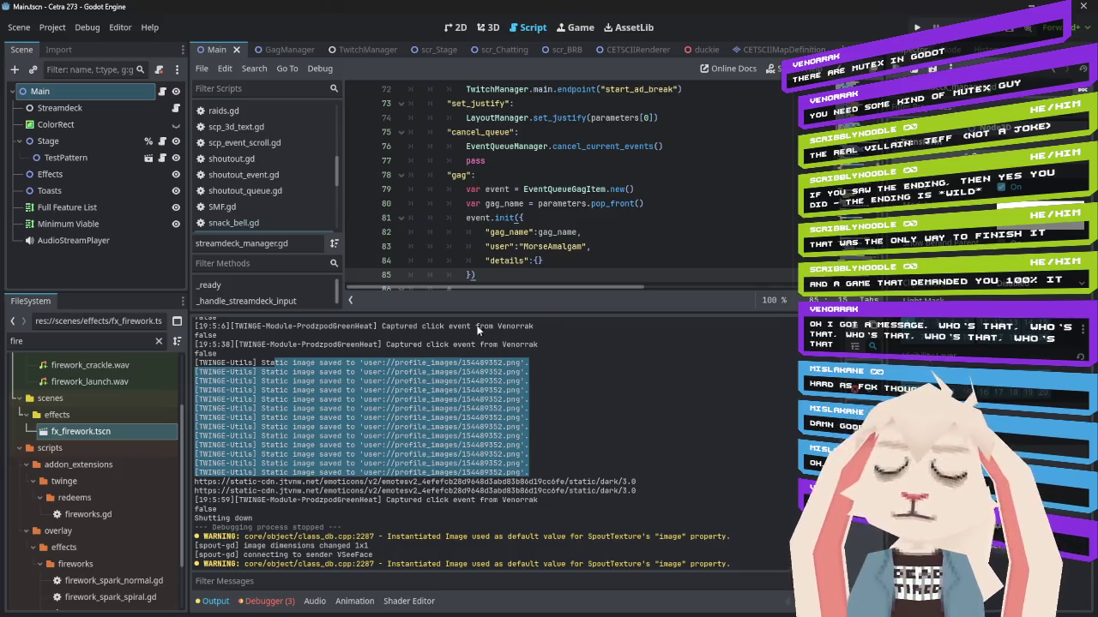
mouse_move(512, 219)
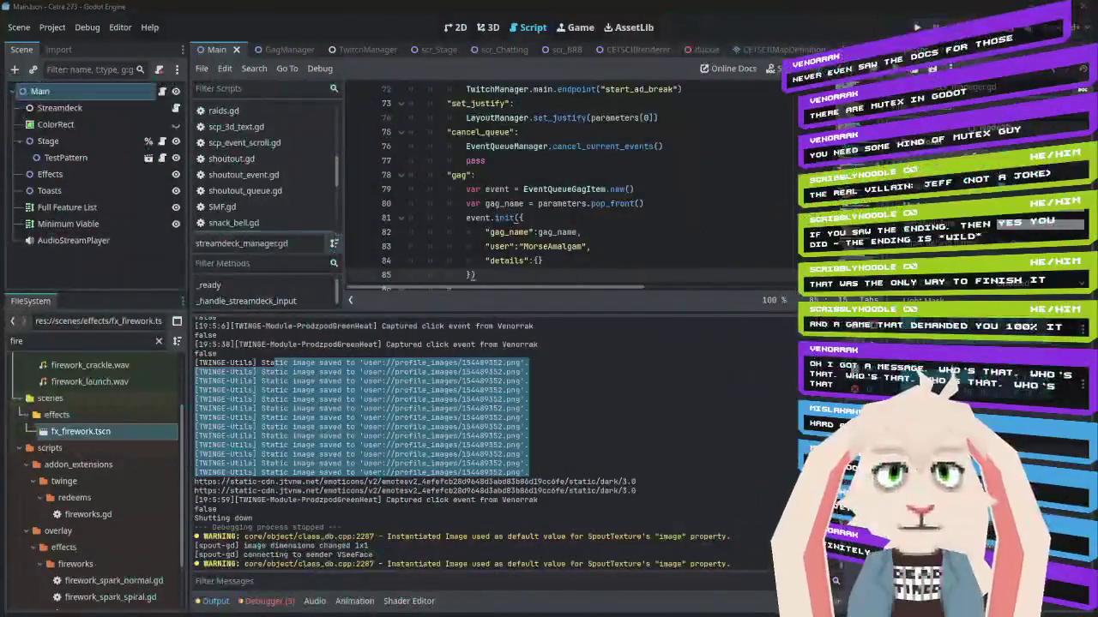
scroll(644, 175, "up", 4)
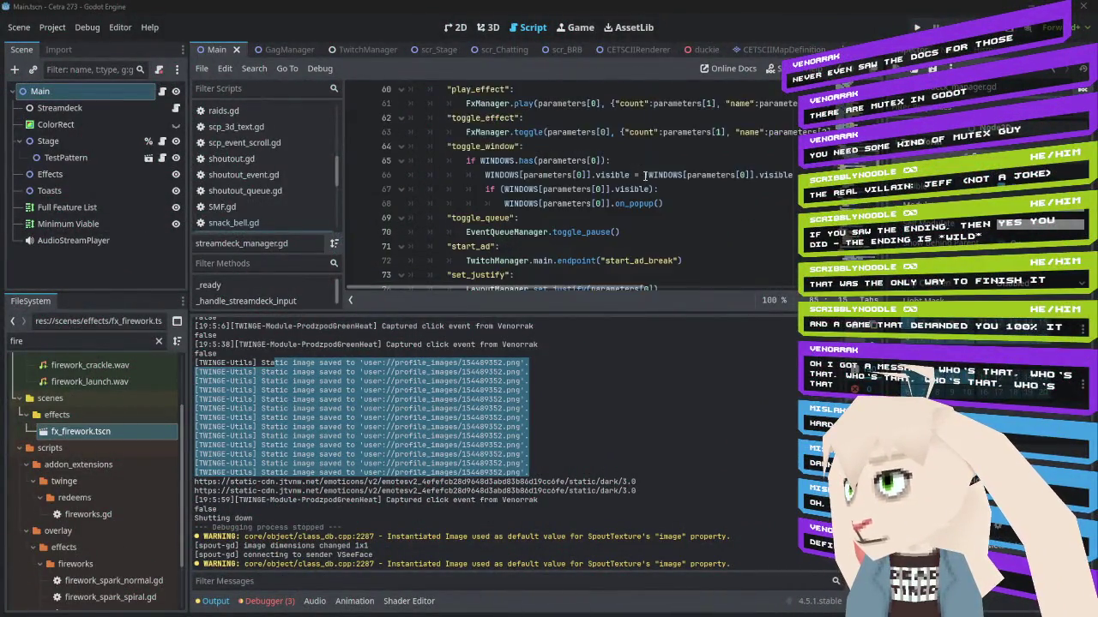
scroll(645, 175, "up", 3)
scroll(644, 175, "down", 9)
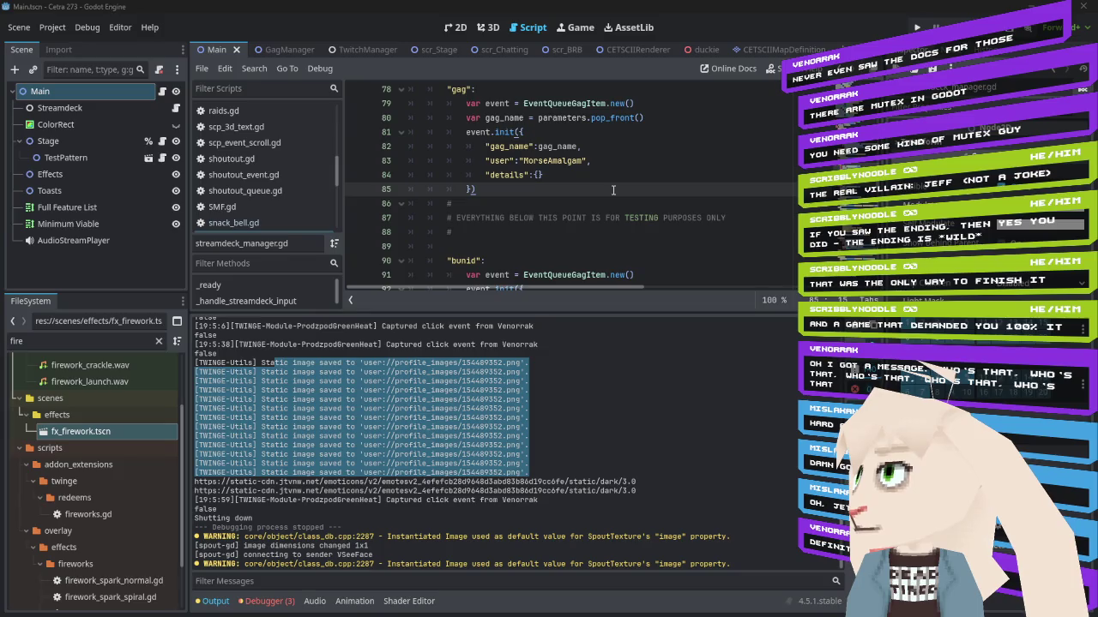
scroll(614, 190, "down", 1)
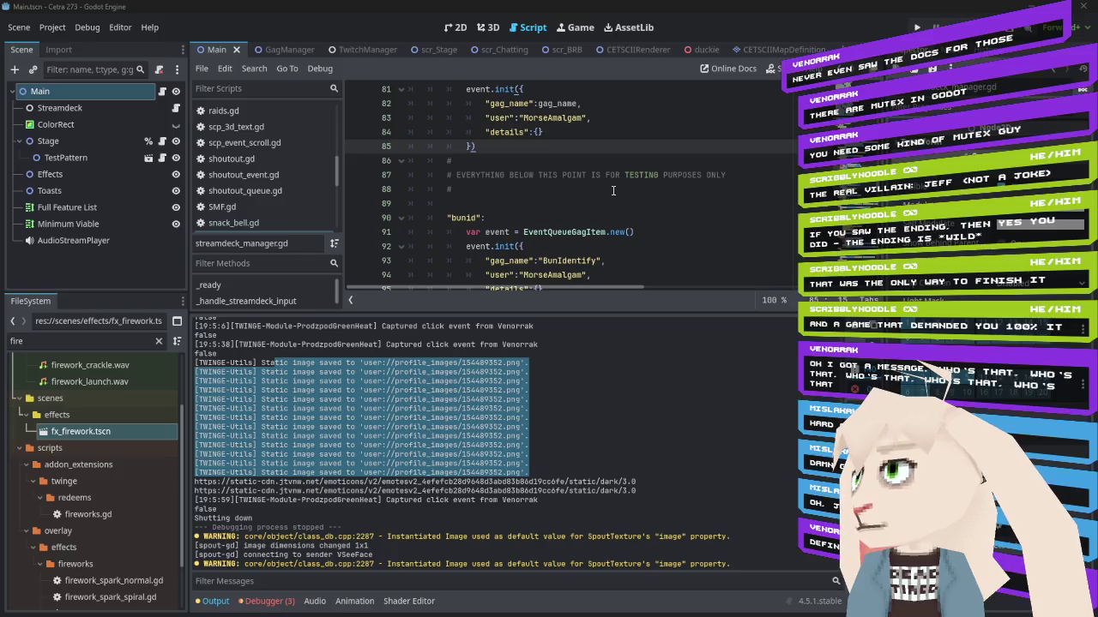
scroll(613, 189, "up", 2)
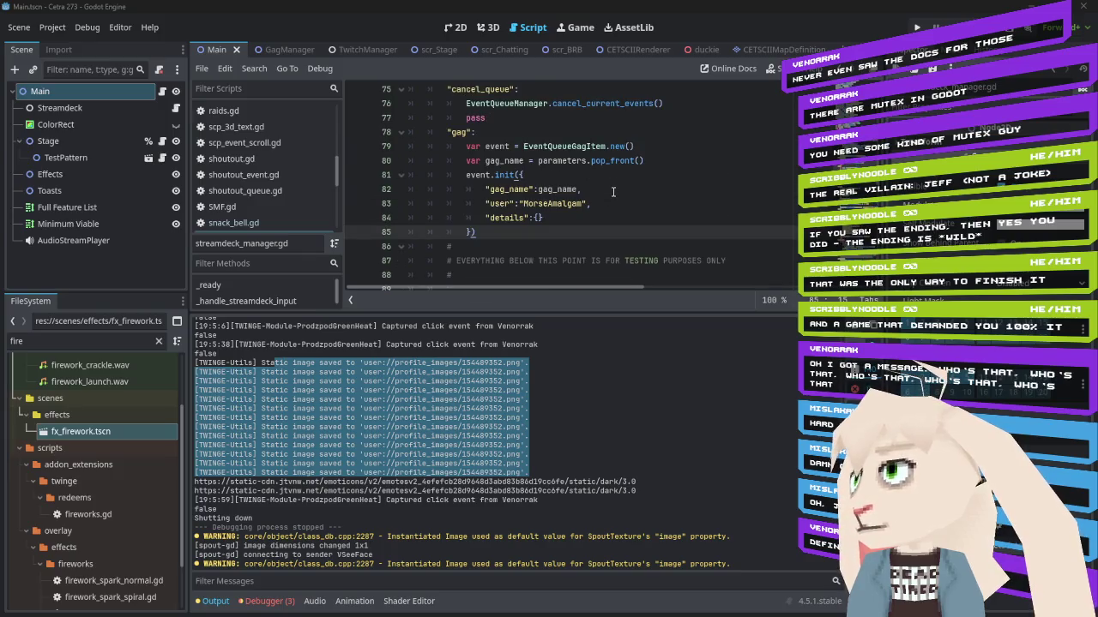
scroll(613, 191, "down", 3)
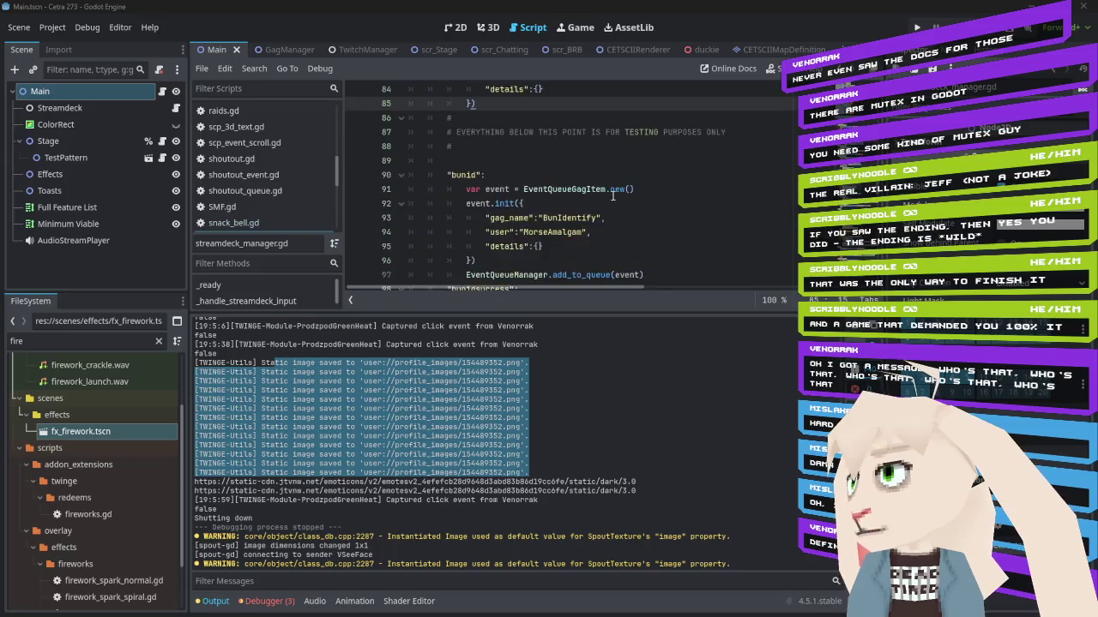
scroll(613, 196, "up", 2)
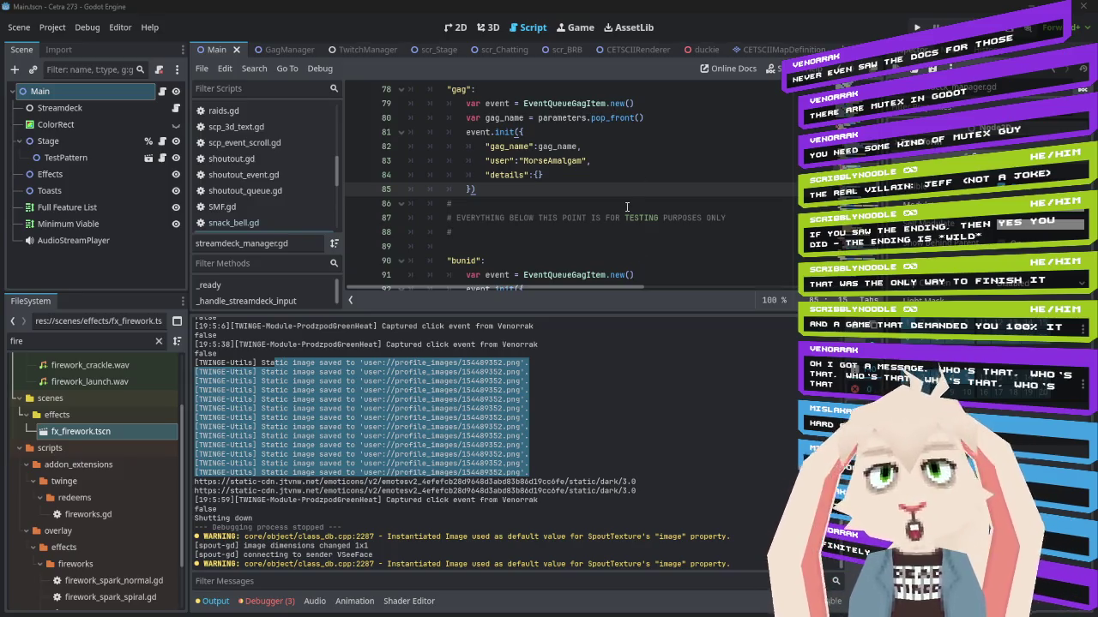
scroll(600, 248, "down", 3)
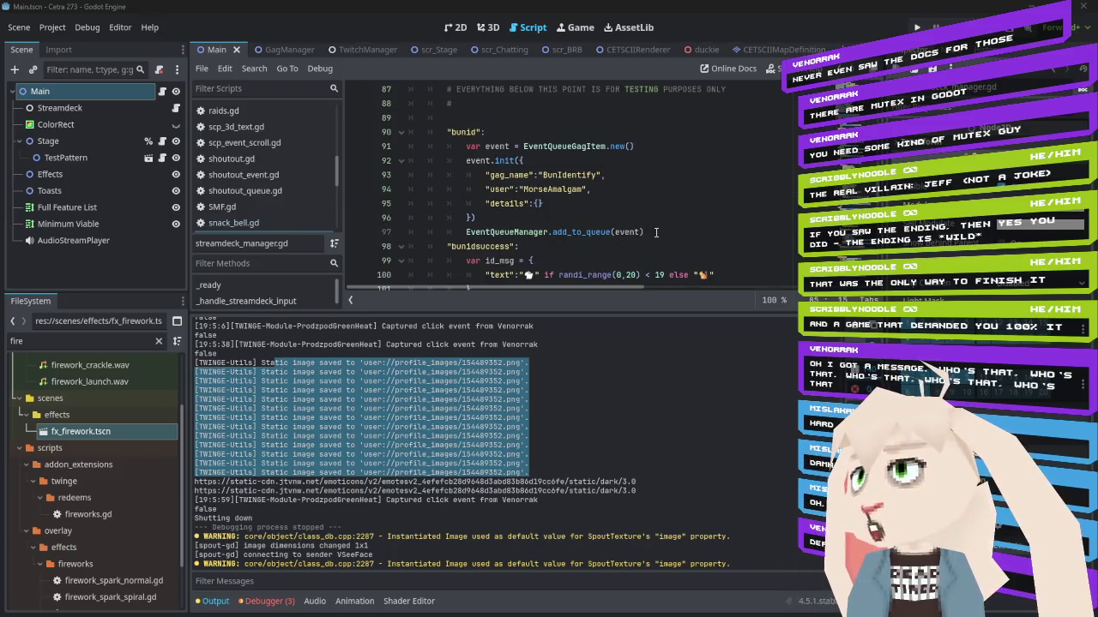
mouse_move(644, 231)
left_mouse_down()
mouse_move(446, 249)
mouse_move(462, 235)
left_mouse_up()
key("ctrl+c")
scroll(593, 190, "up", 2)
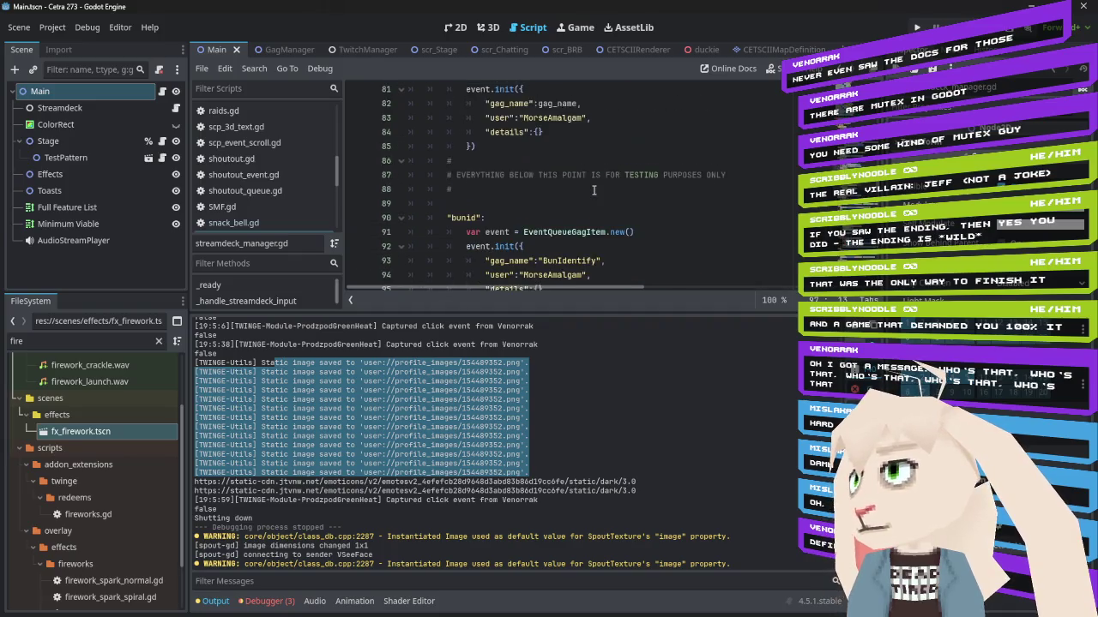
left_click(523, 147)
Add EventQueueManager.add_to_queue(event) on a new line after the gag branch's init block
key("Return")
key("ctrl+v")
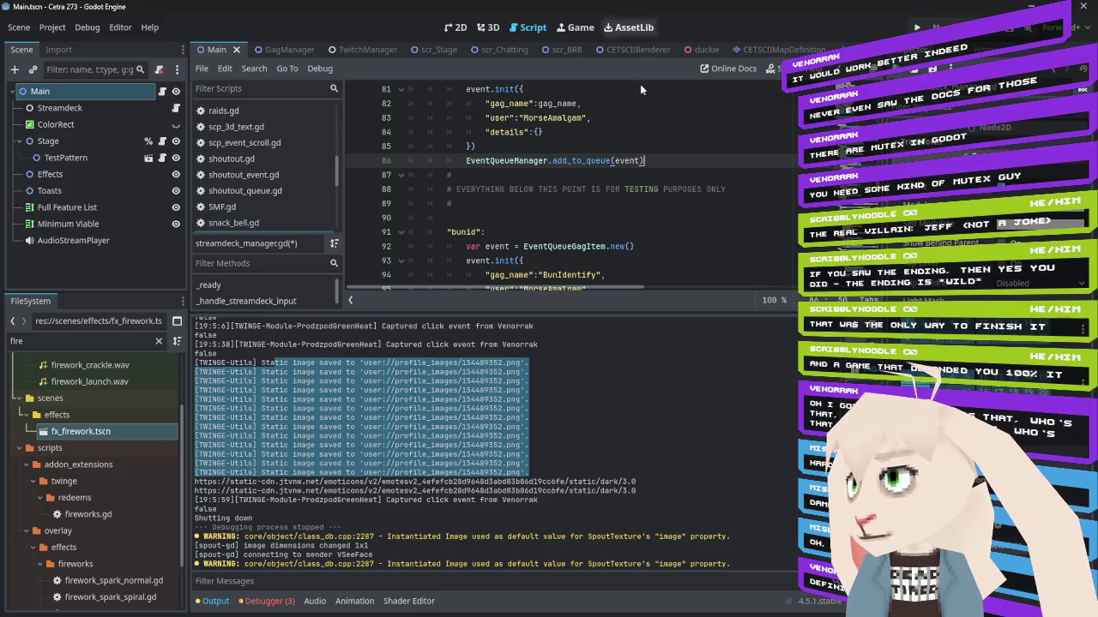
scroll(647, 193, "down", 1)
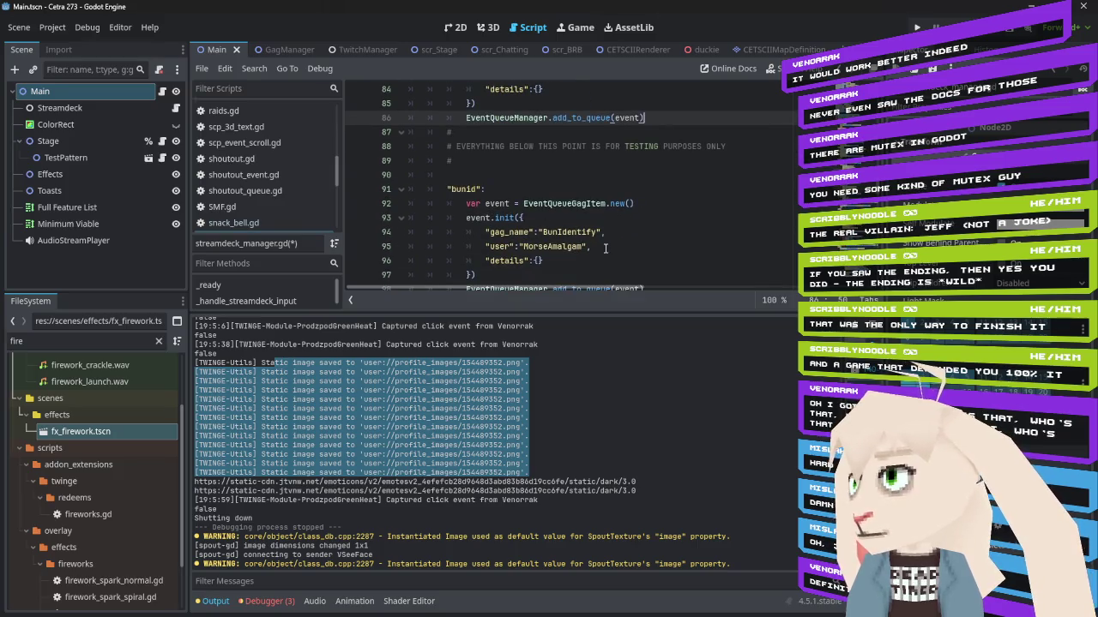
Jump from EventQueueGagItem's definition to its parent class EventQueueItem in event_queue_item.gd
right_click(571, 203)
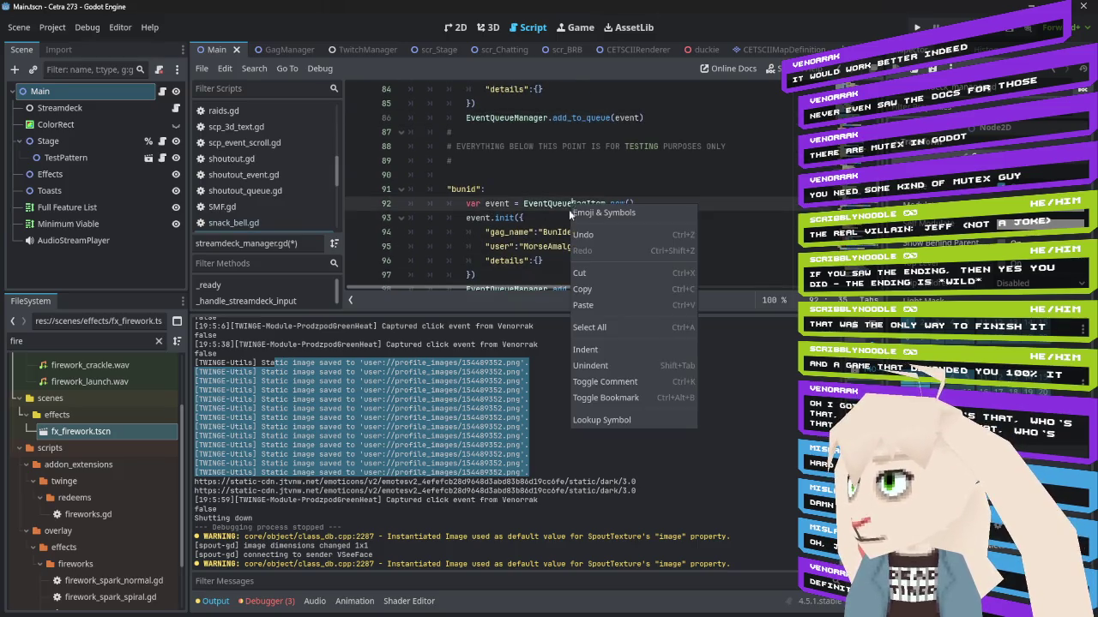
left_click(615, 422)
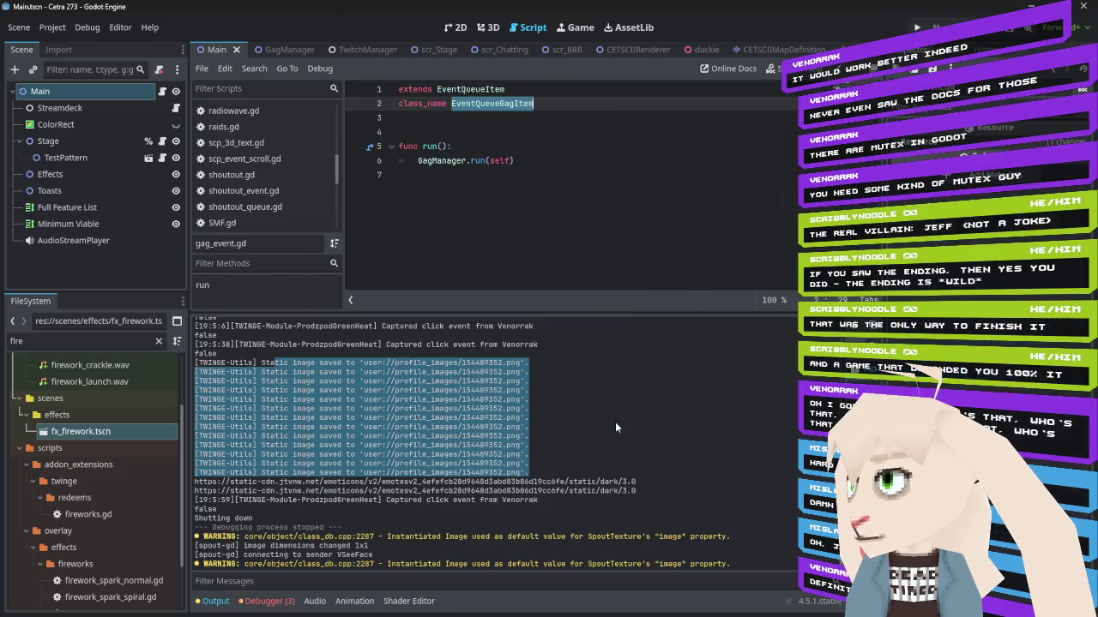
right_click(495, 110)
left_click(555, 305)
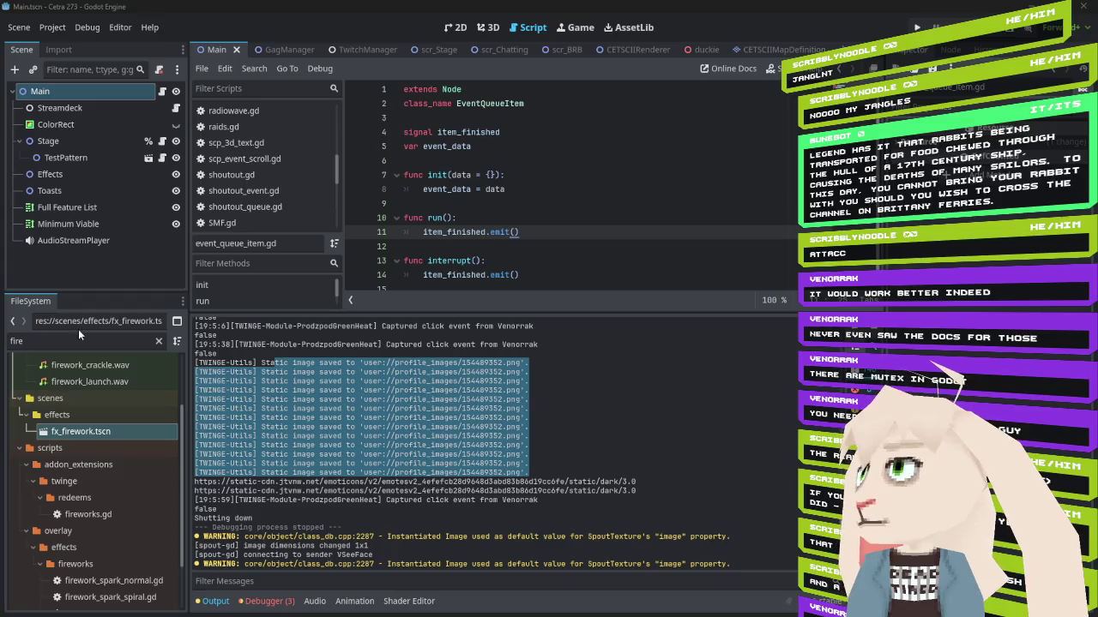
key("BackSpace")
key("BackSpace")
key("BackSpace")
type("event")
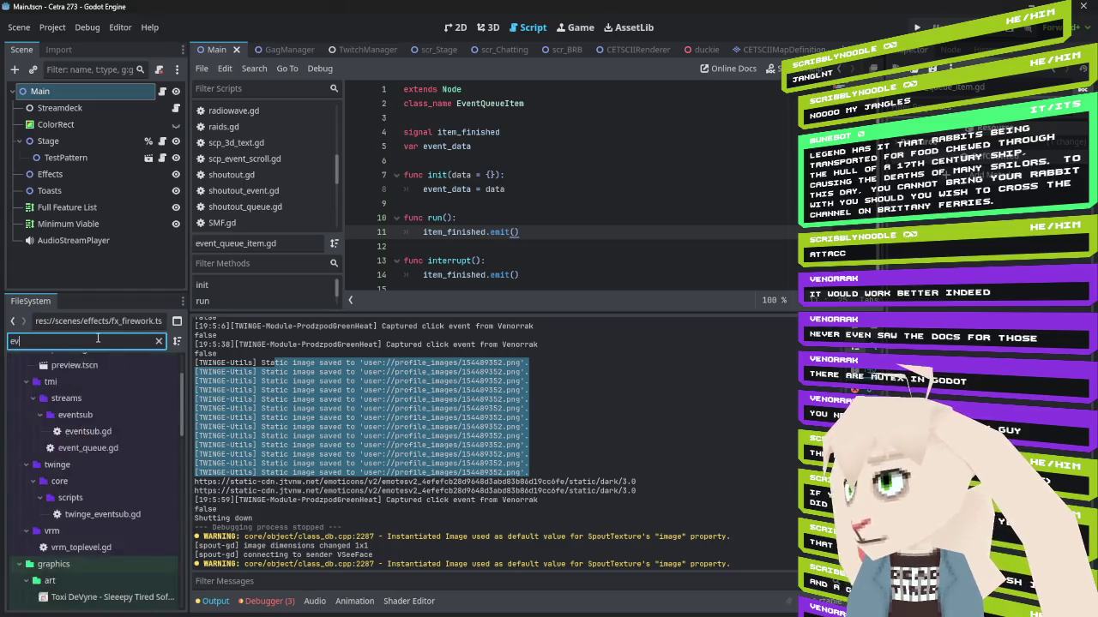
scroll(112, 515, "down", 5)
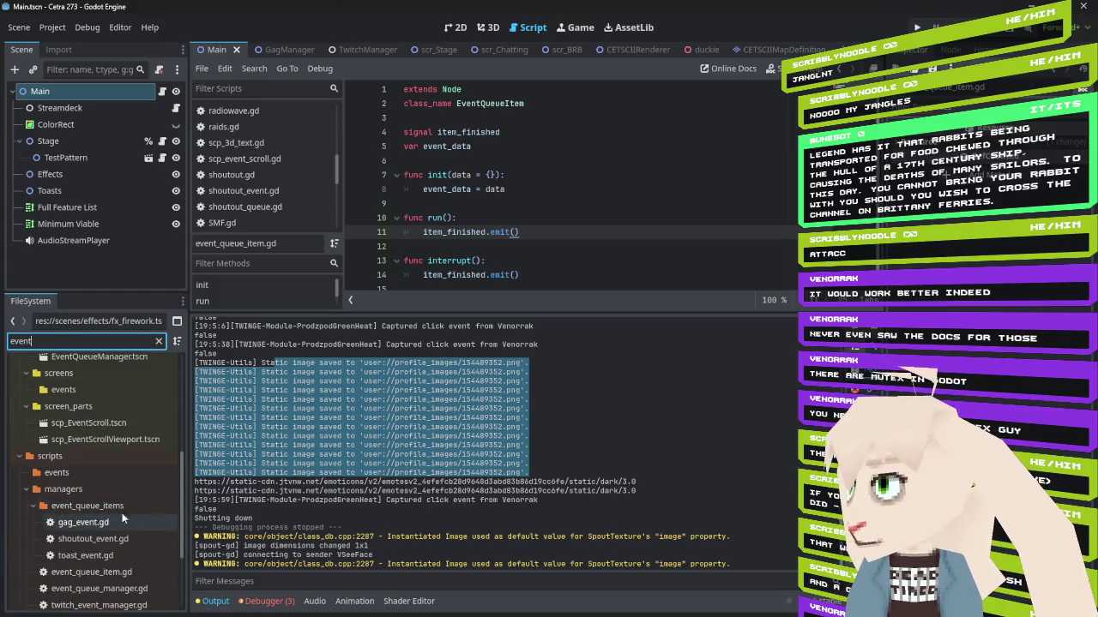
double_click(119, 429)
left_click(161, 91)
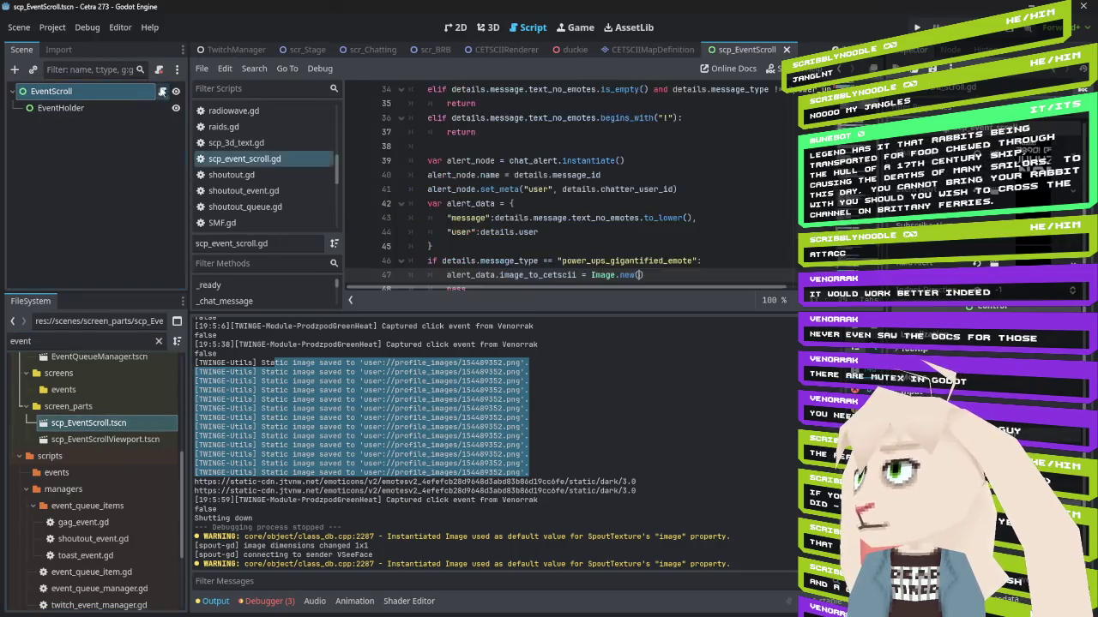
scroll(594, 155, "up", 10)
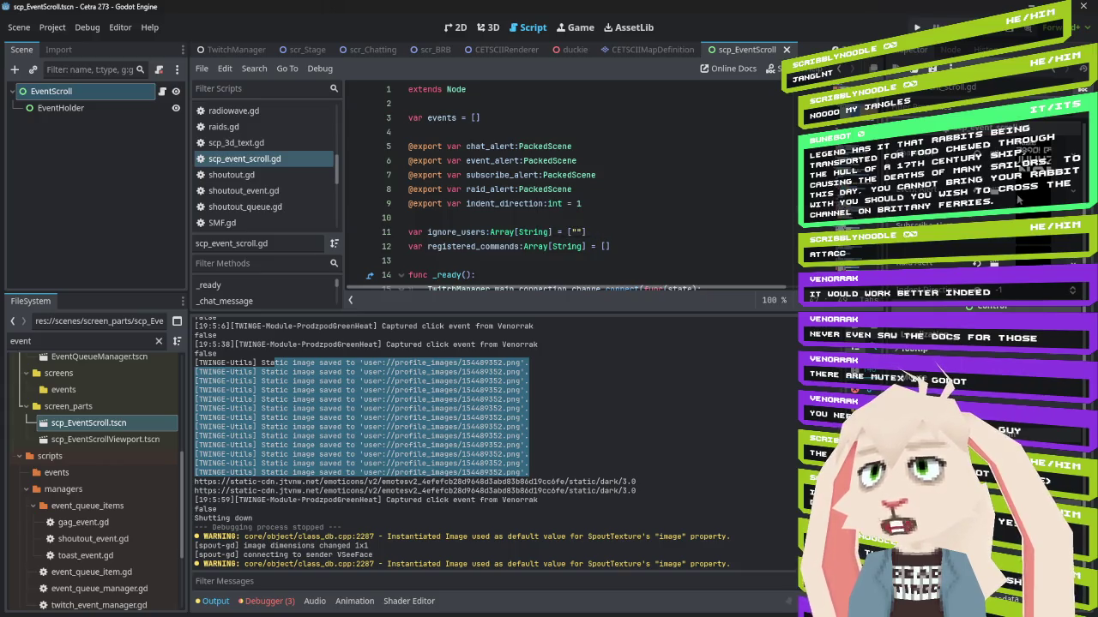
scroll(535, 191, "down", 5)
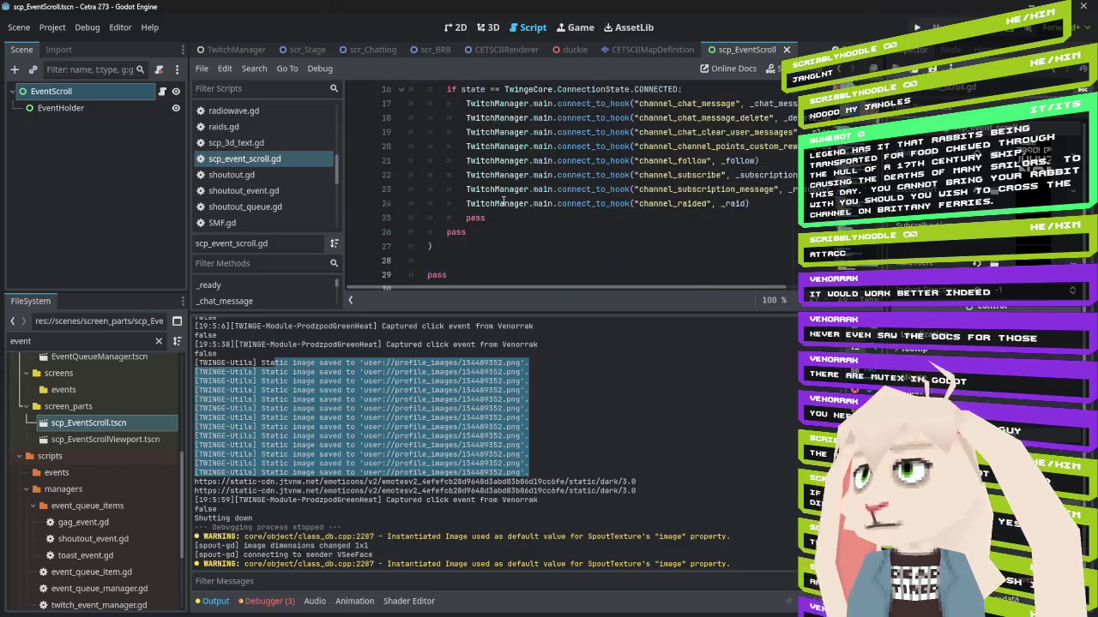
scroll(514, 197, "up", 4)
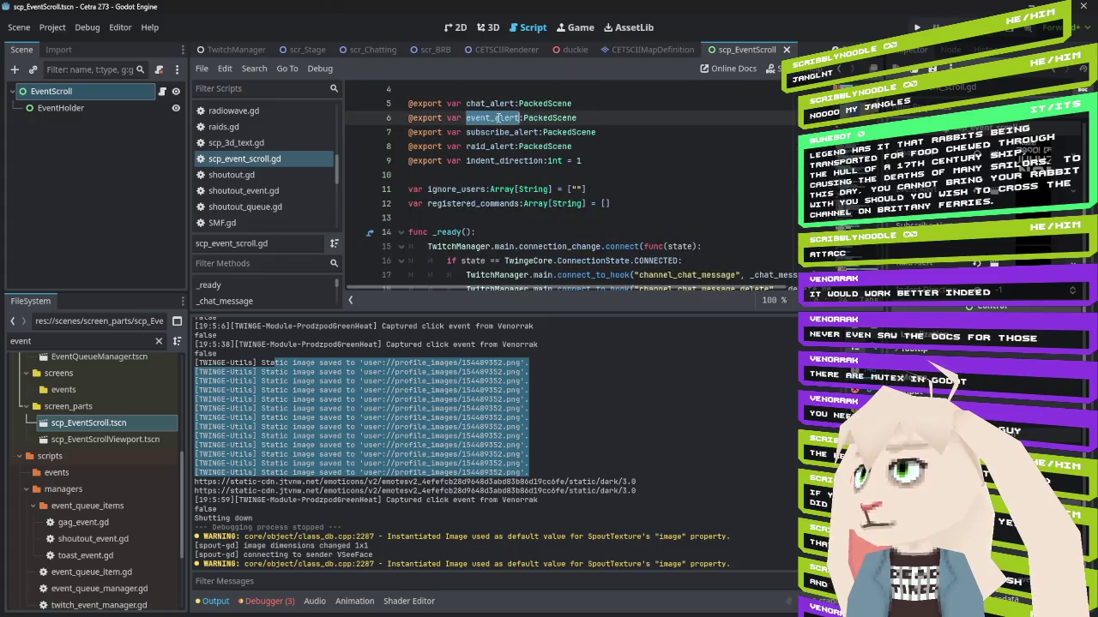
scroll(600, 232, "down", 13)
scroll(609, 238, "down", 7)
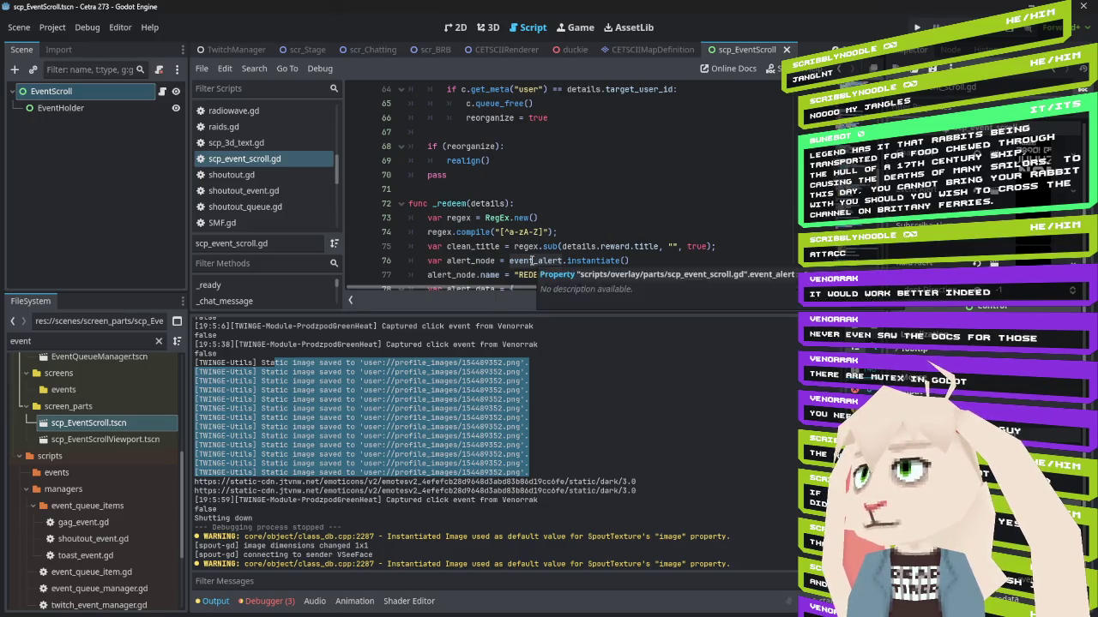
scroll(566, 260, "down", 3)
scroll(566, 258, "down", 3)
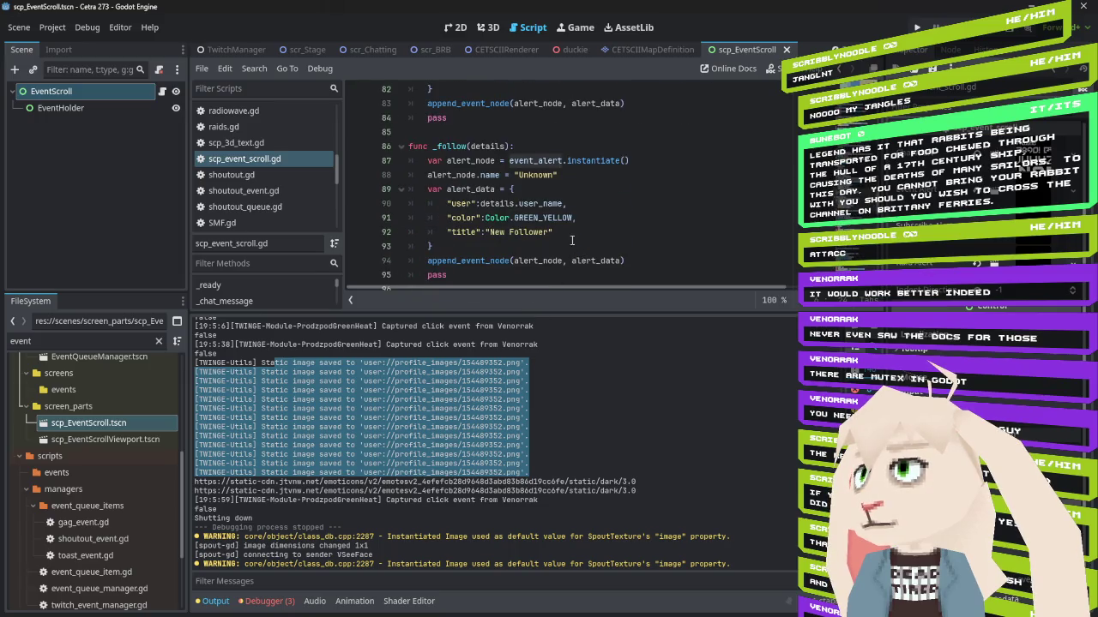
scroll(503, 172, "up", 3)
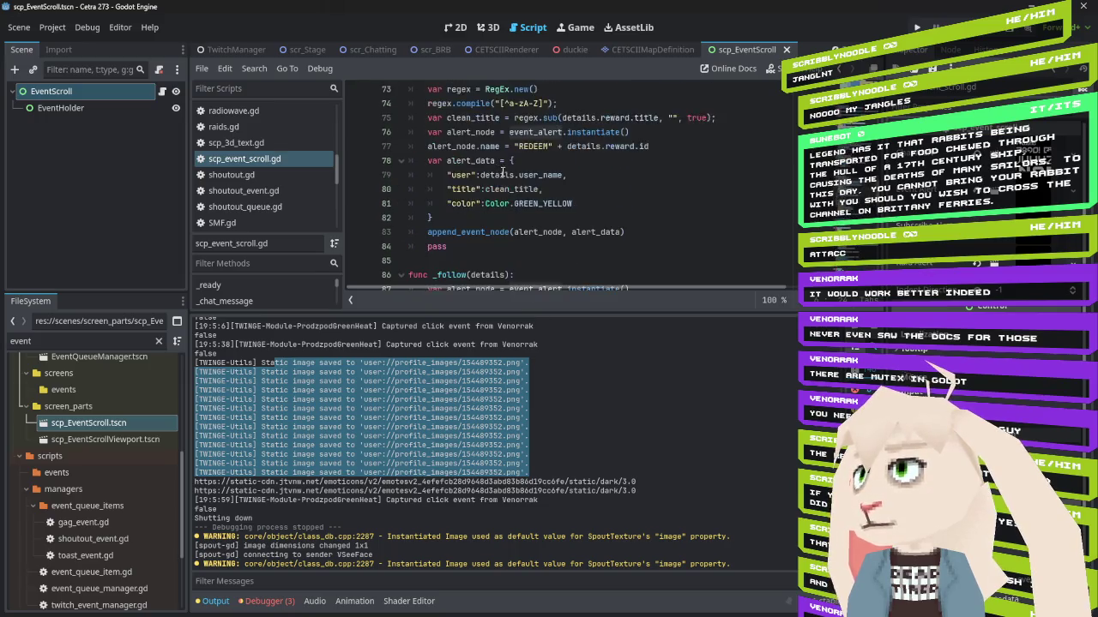
scroll(539, 186, "down", 4)
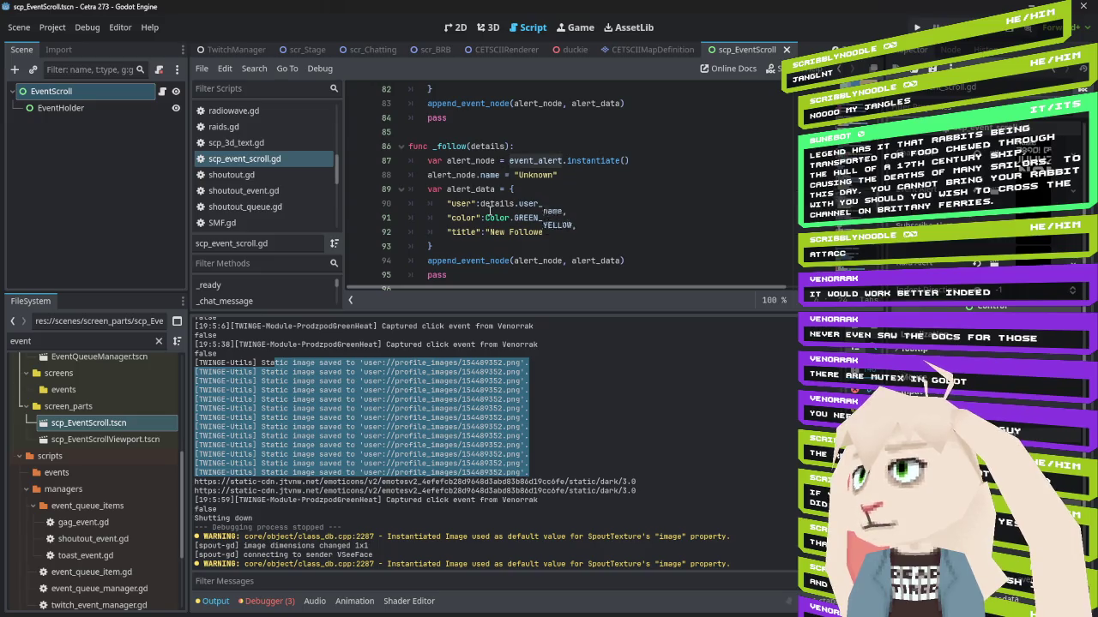
scroll(511, 202, "down", 8)
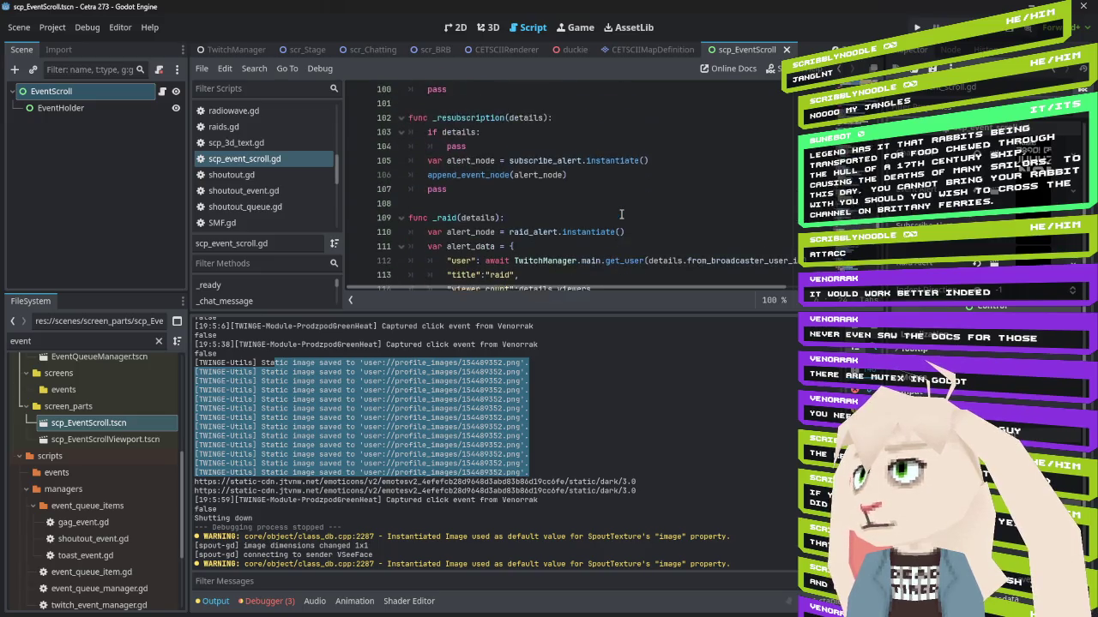
scroll(621, 215, "up", 1)
scroll(621, 214, "down", 4)
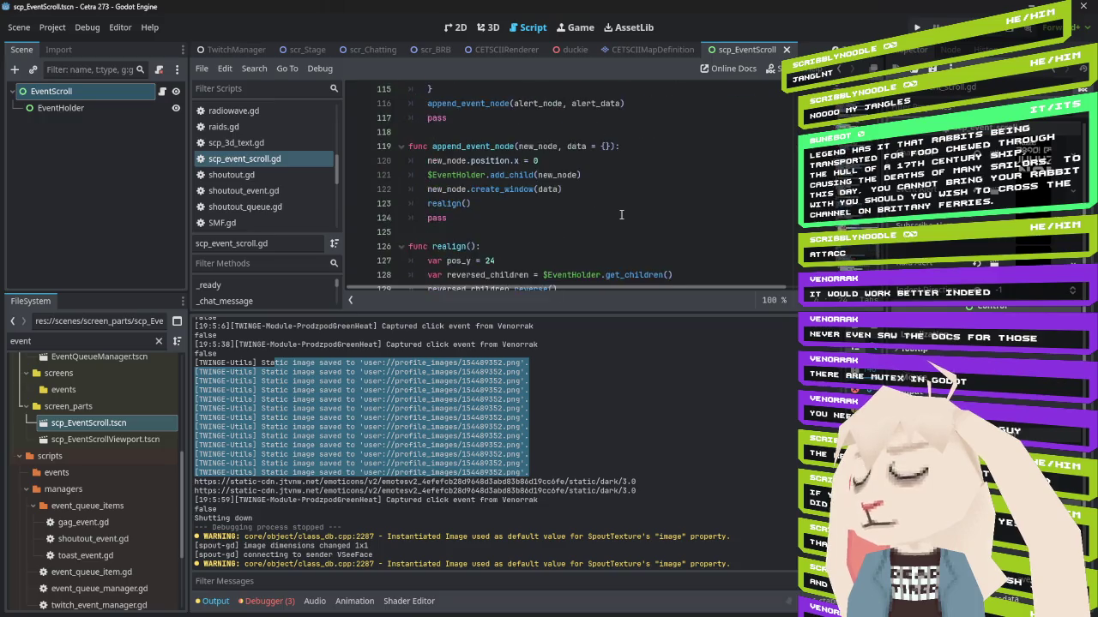
scroll(621, 215, "down", 5)
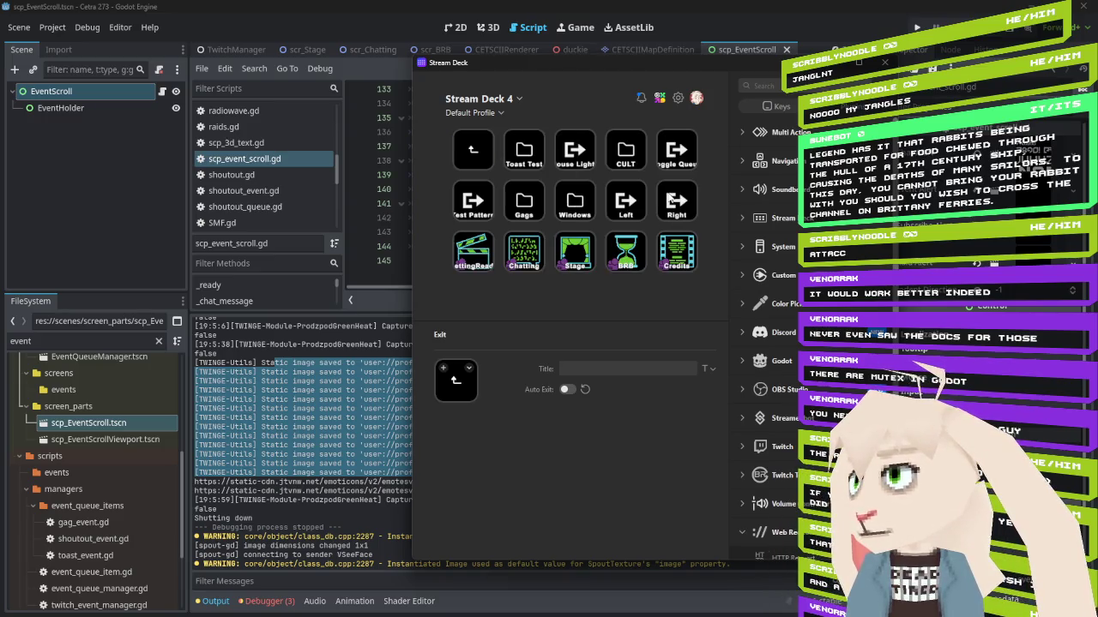
Move the House Lights key into the Gags folder and return to the root page
left_click(587, 162)
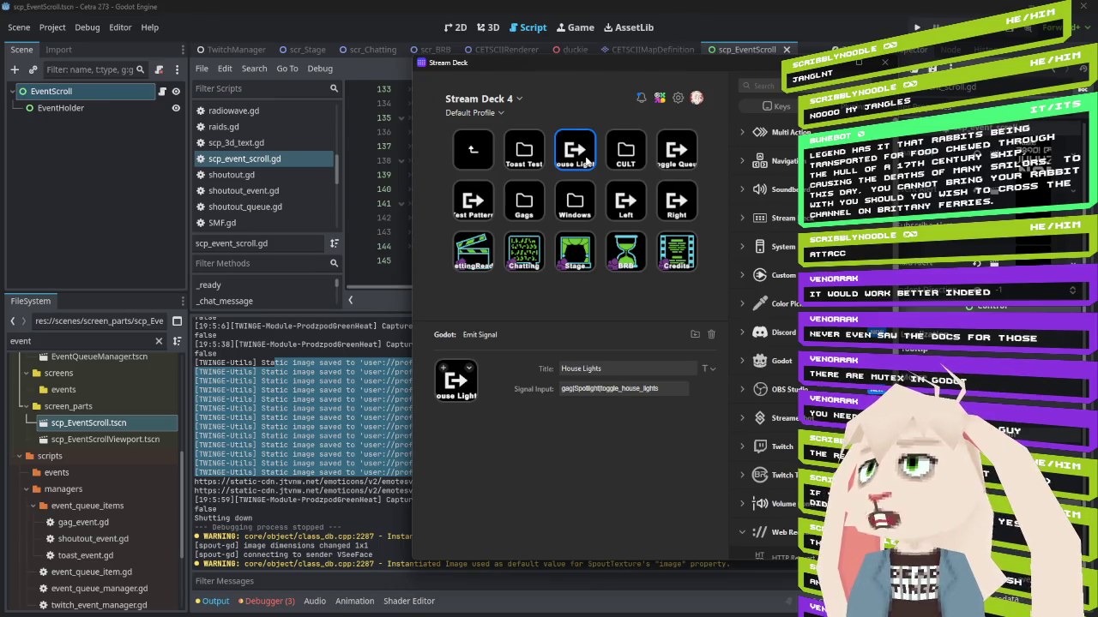
mouse_move(587, 162)
left_mouse_down()
mouse_move(536, 202)
mouse_move(603, 178)
mouse_move(592, 155)
left_mouse_up()
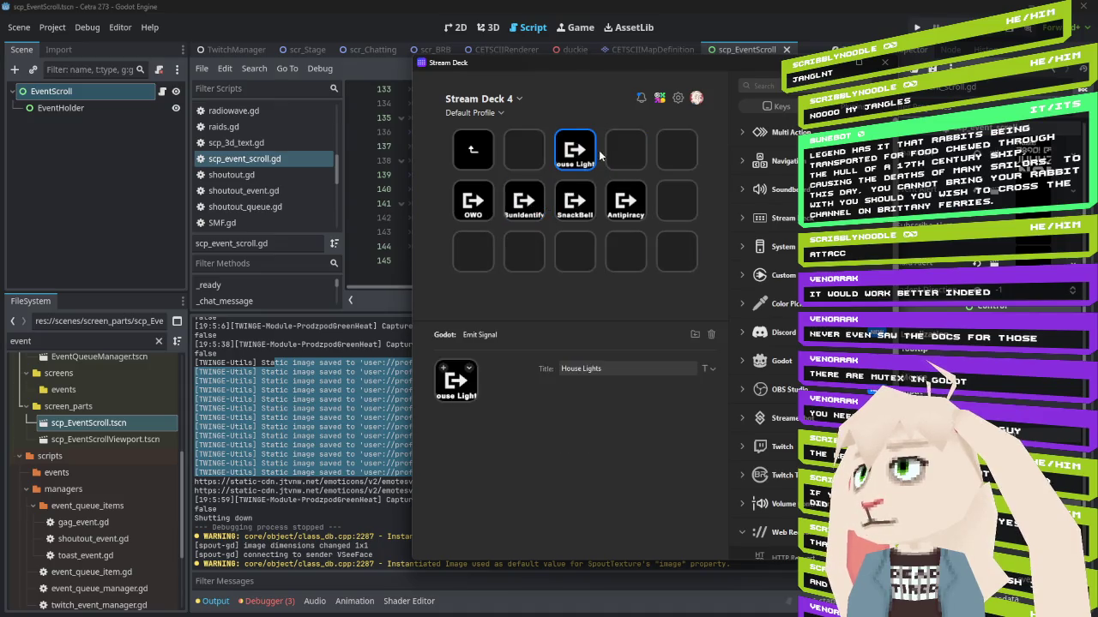
double_click(477, 151)
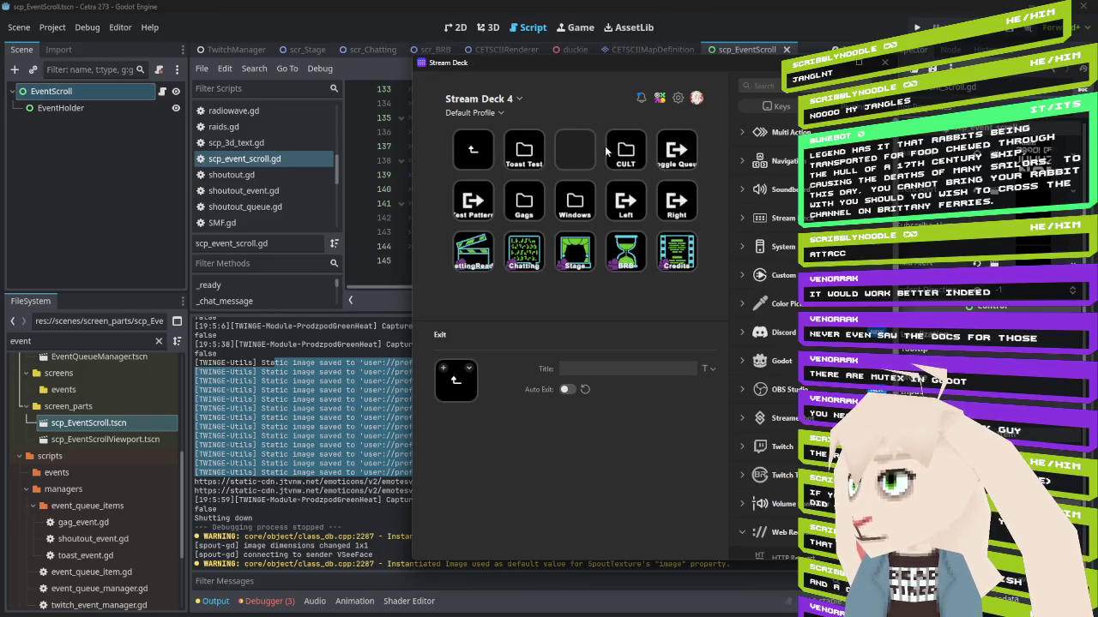
double_click(528, 147)
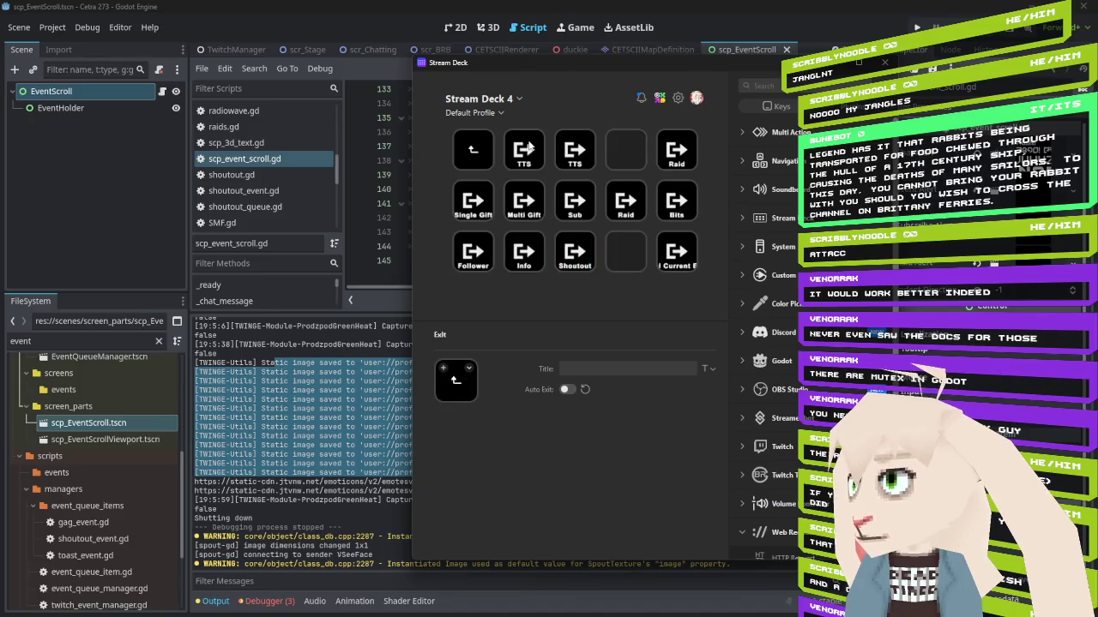
double_click(473, 153)
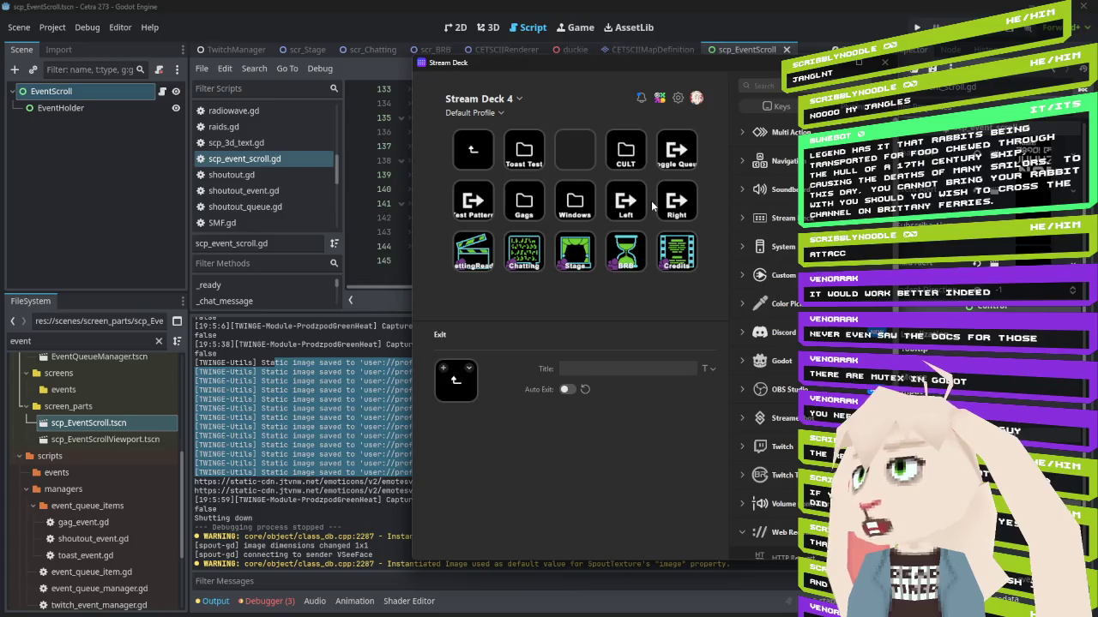
Place the Gags folder in the empty top-row slot between Toast Test and CULT
left_click_drag(517, 206, 574, 153)
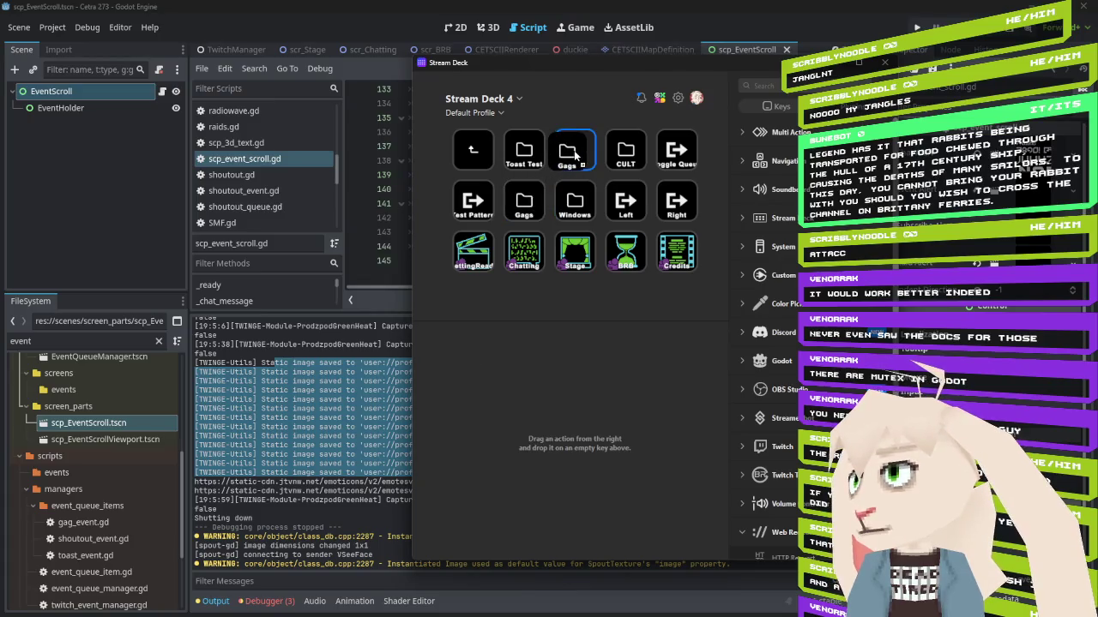
double_click(526, 163)
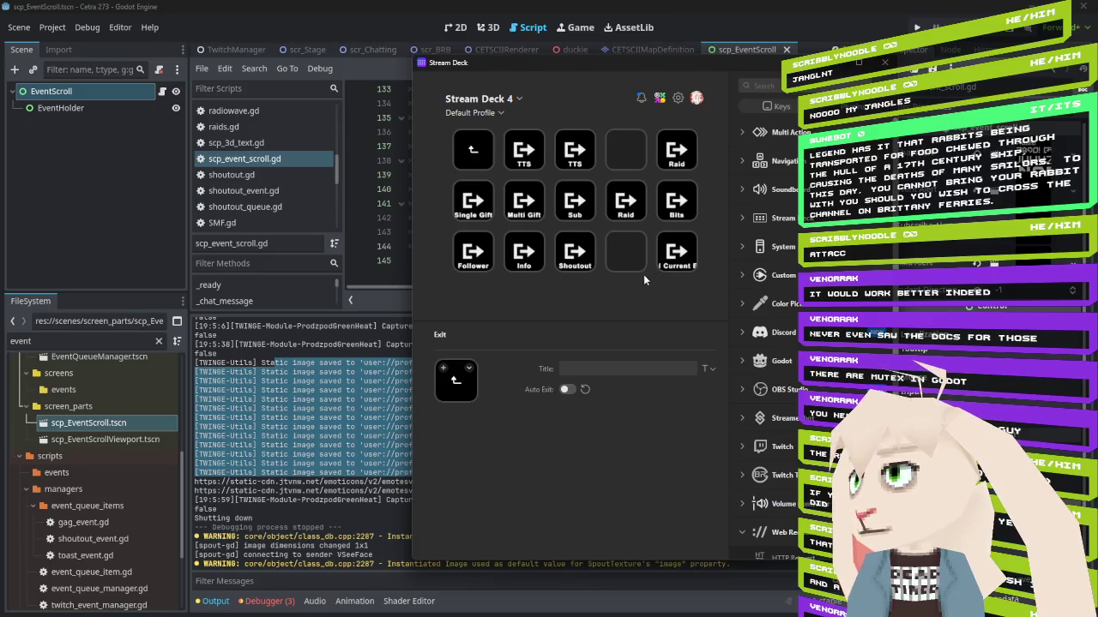
double_click(461, 155)
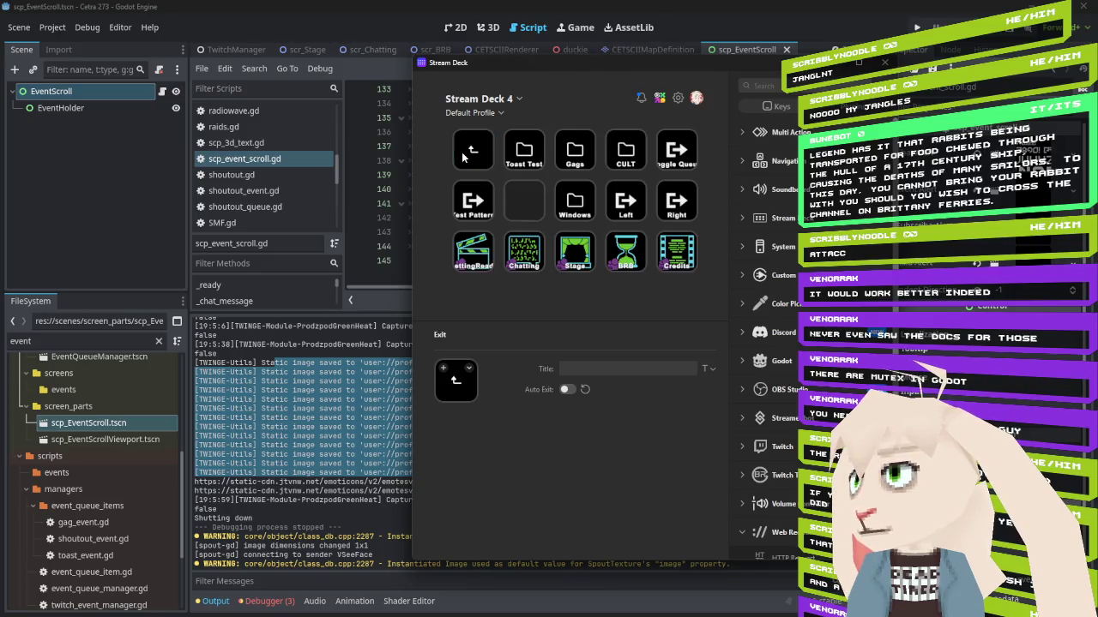
left_click(670, 152)
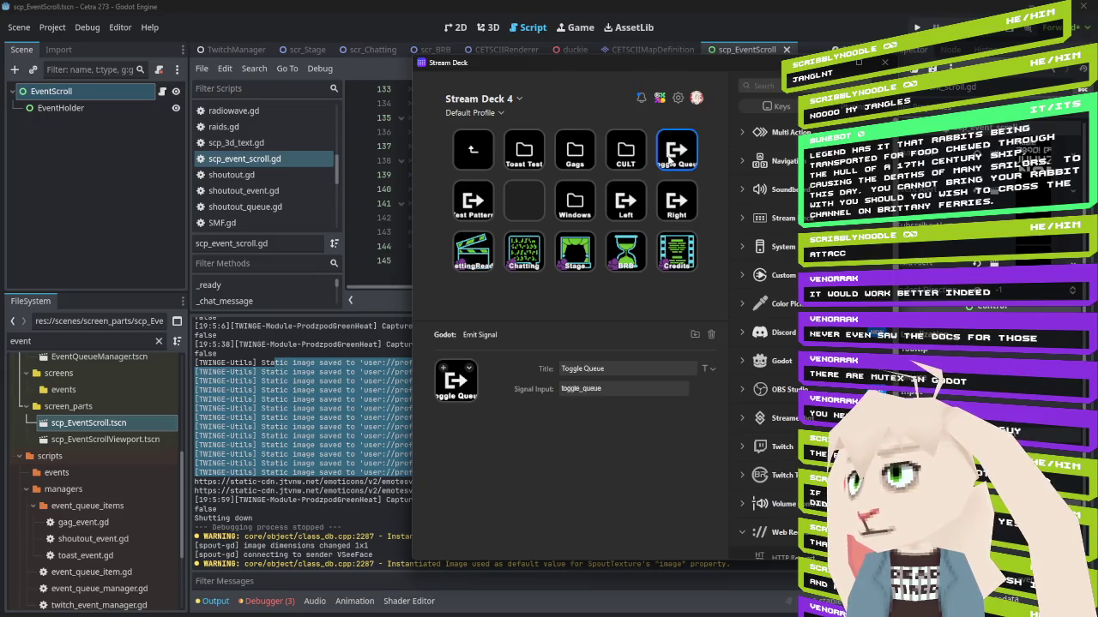
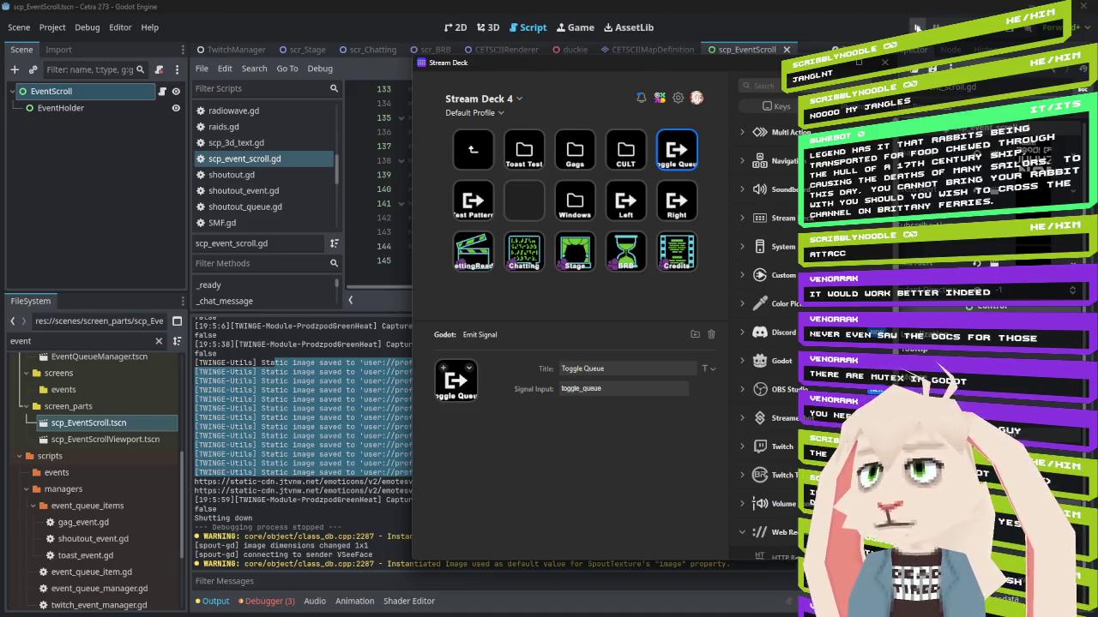
Close the Stream Deck editor so the Cetra 273 (DEBUG) game view appears
left_click(917, 28)
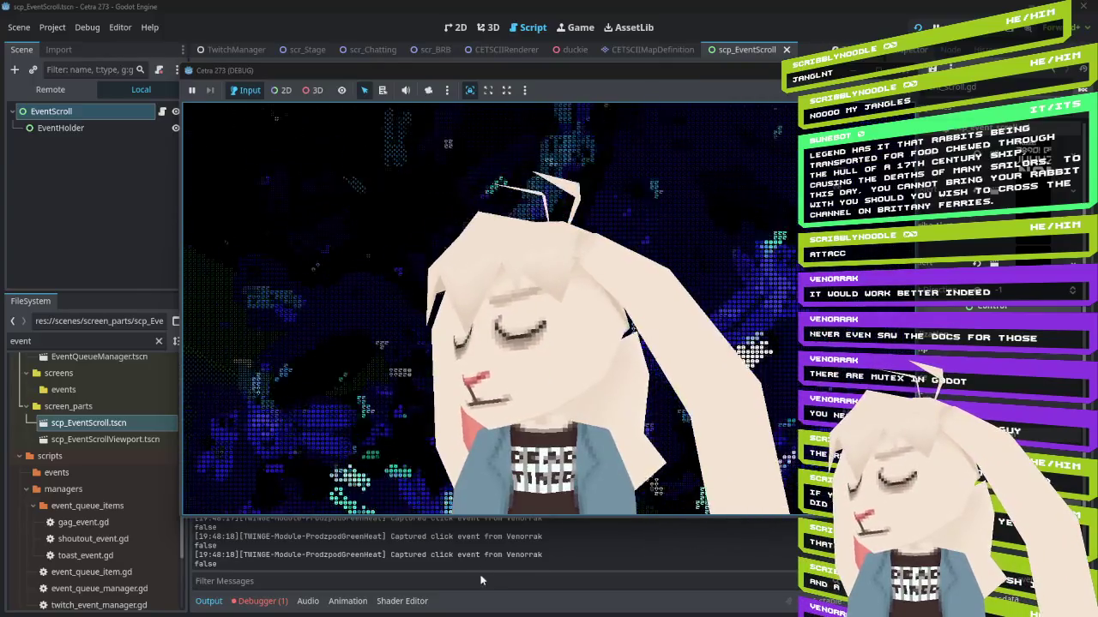
left_click(454, 466)
scroll(454, 465, "down", 2)
scroll(454, 466, "up", 3)
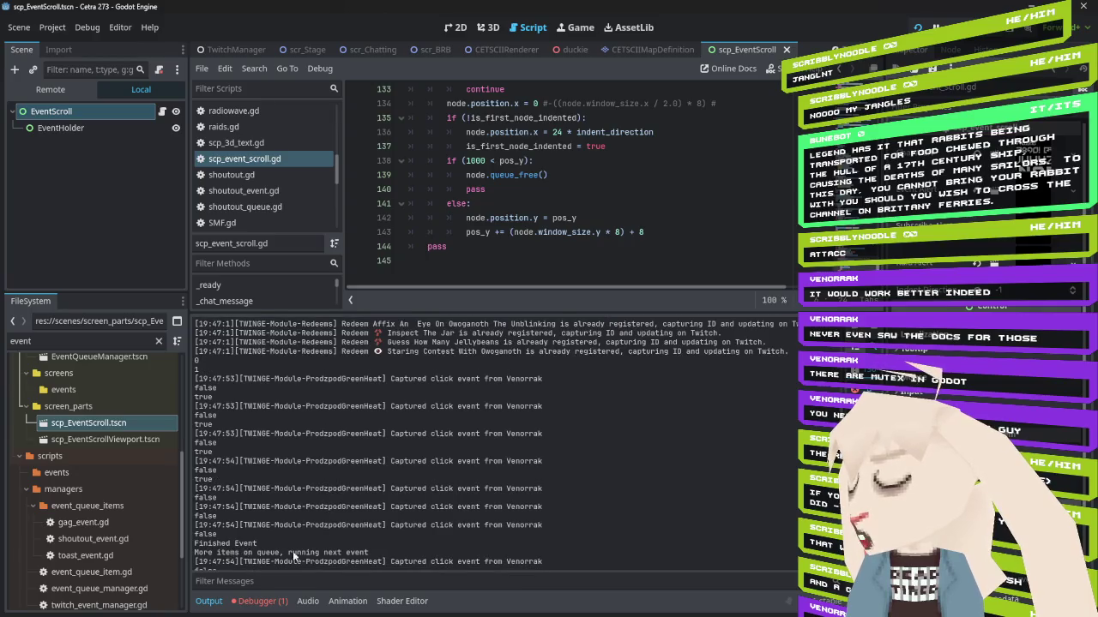
scroll(257, 560, "down", 10)
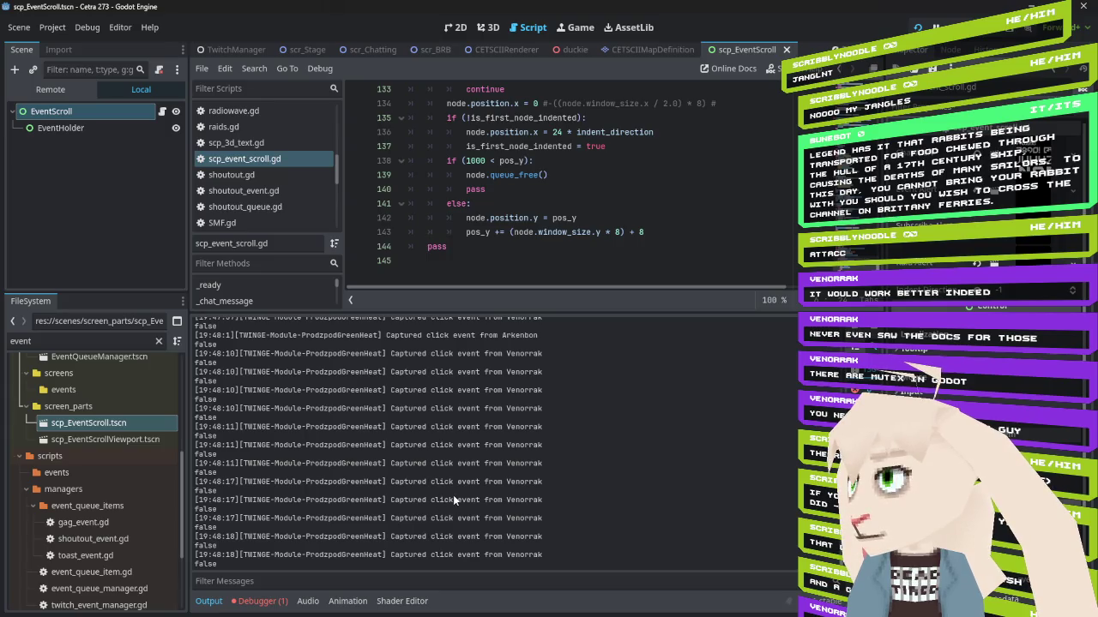
scroll(453, 495, "up", 8)
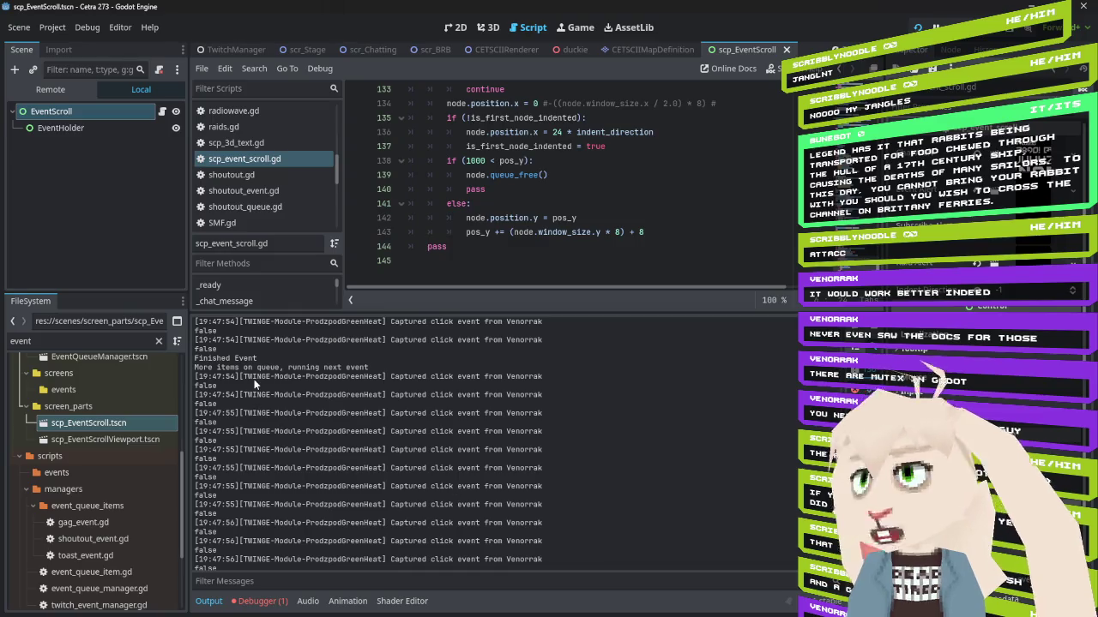
scroll(255, 386, "down", 6)
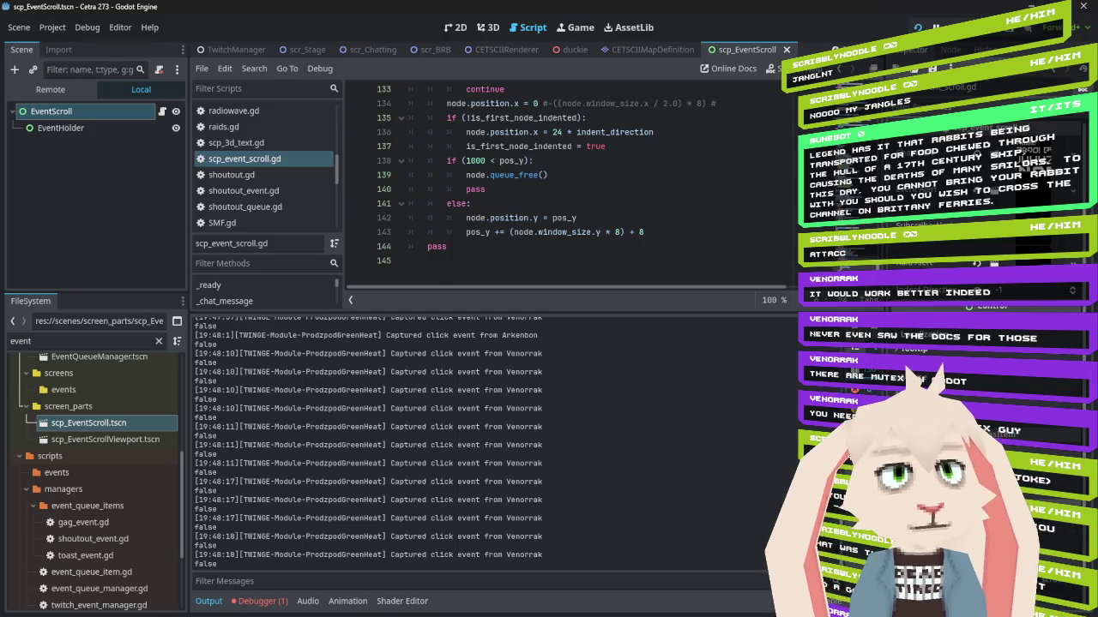
key("F5")
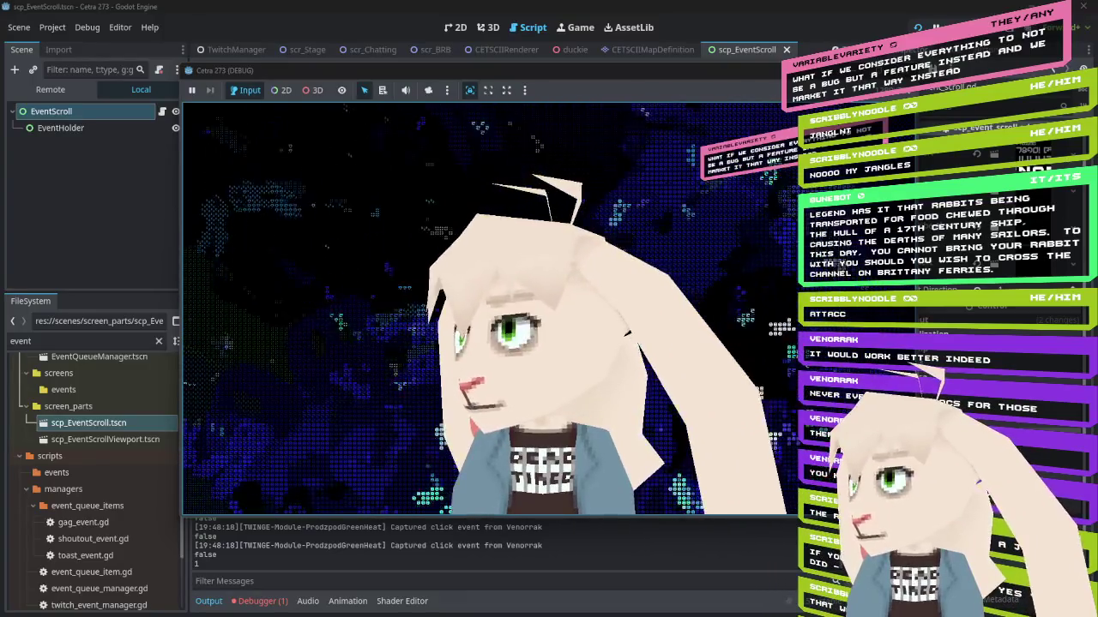
Return to the editor and highlight the 'Finished Event' queue lines in the Output log
left_click(578, 7)
scroll(483, 515, "up", 10)
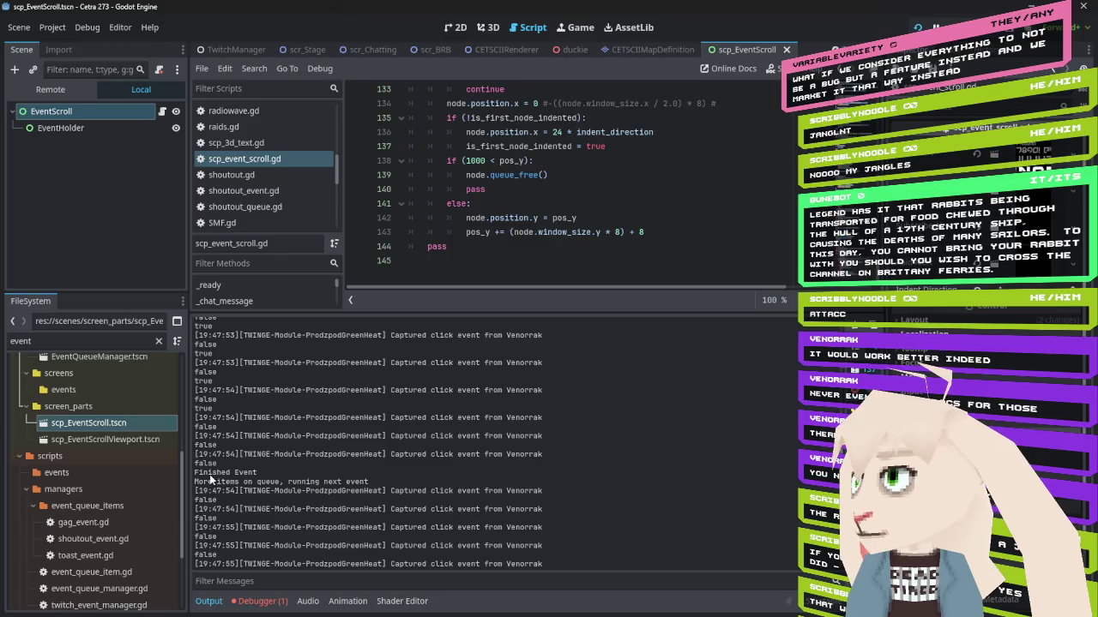
left_click_drag(208, 472, 384, 480)
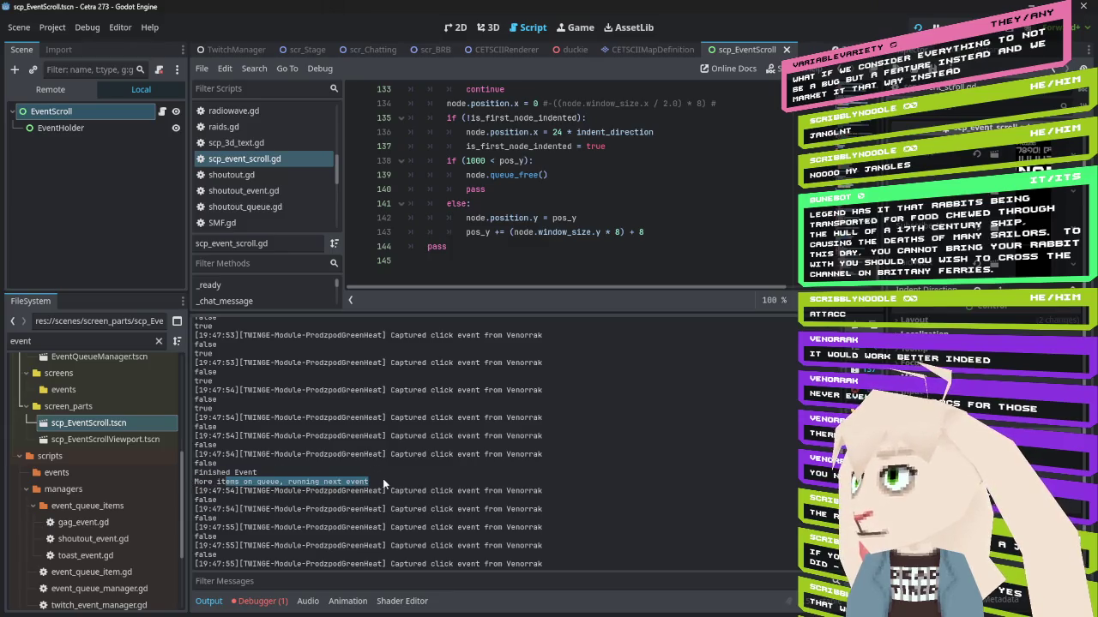
scroll(385, 484, "down", 10)
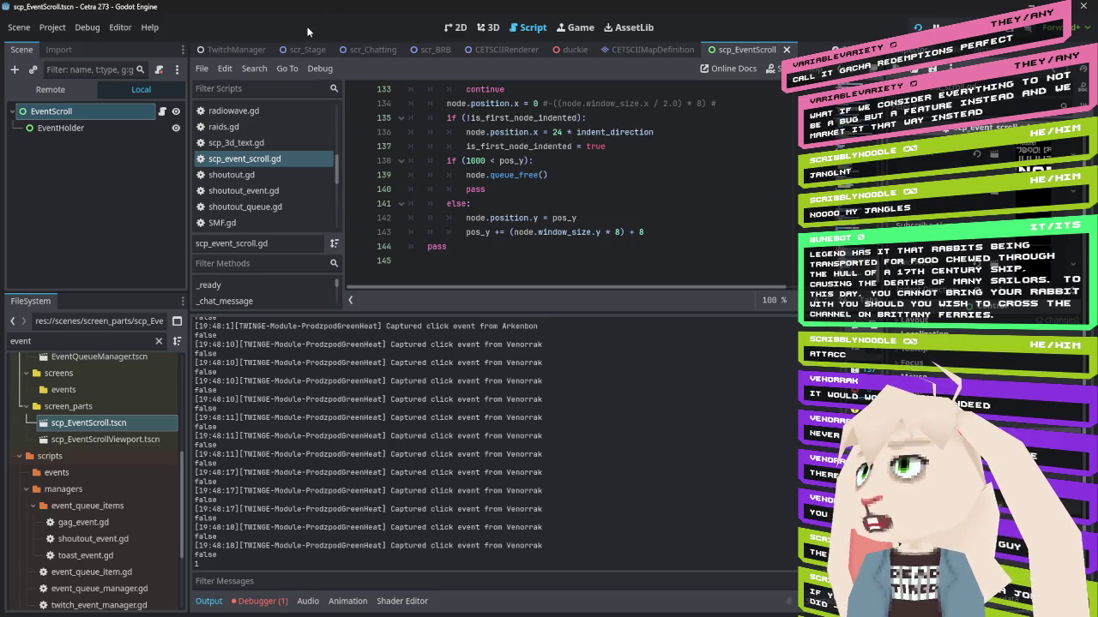
scroll(297, 193, "up", 10)
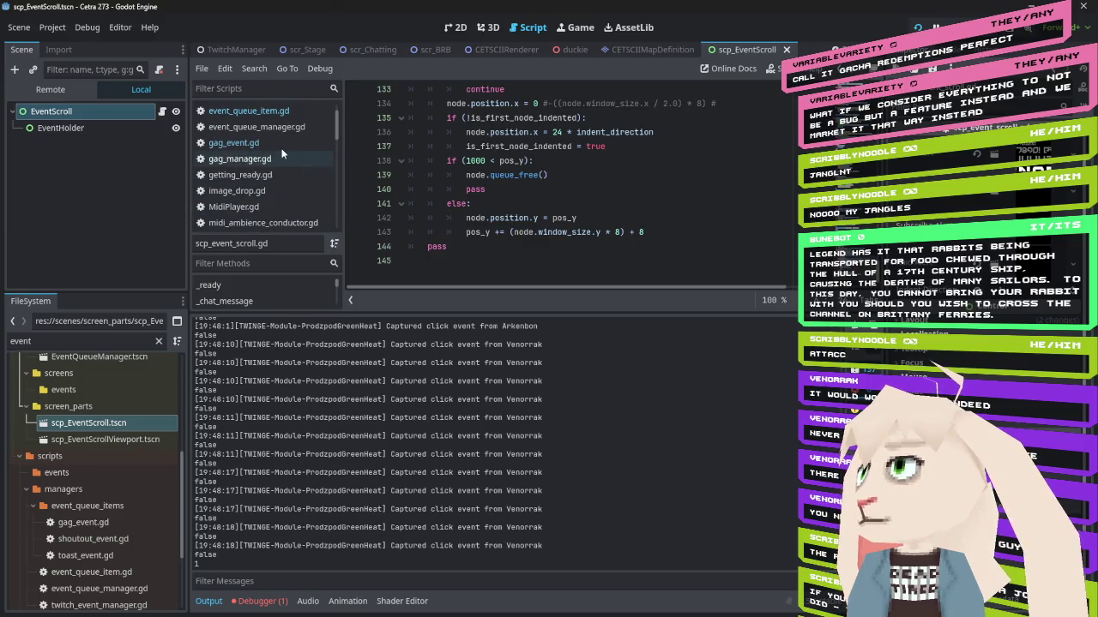
Open event_queue_item.gd, then event_queue_manager.gd at its event_finished function
left_click(253, 112)
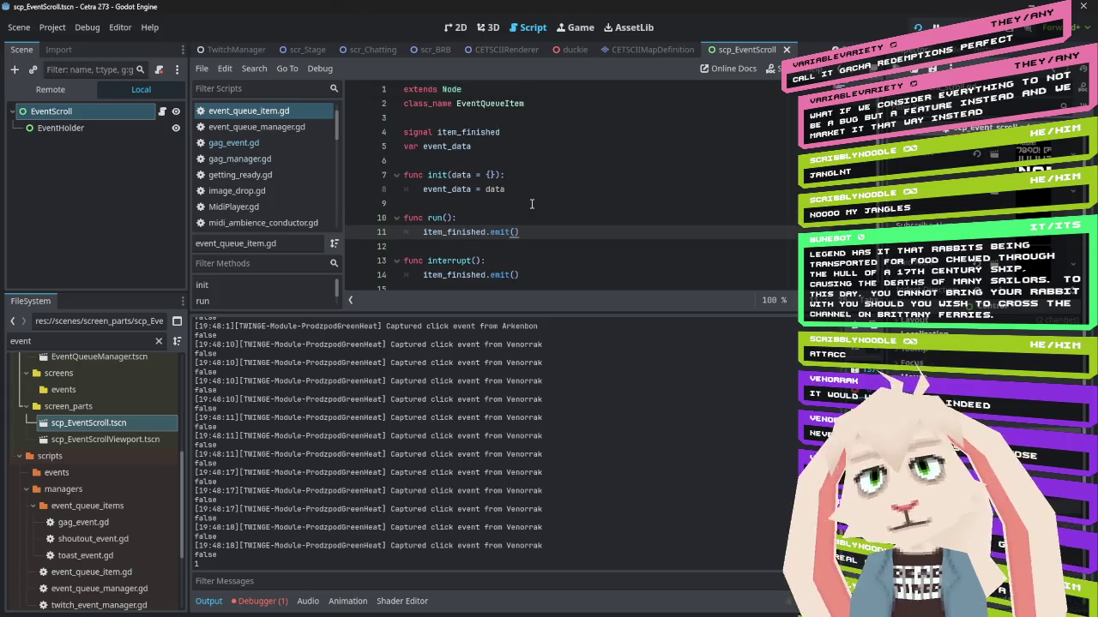
left_click(268, 129)
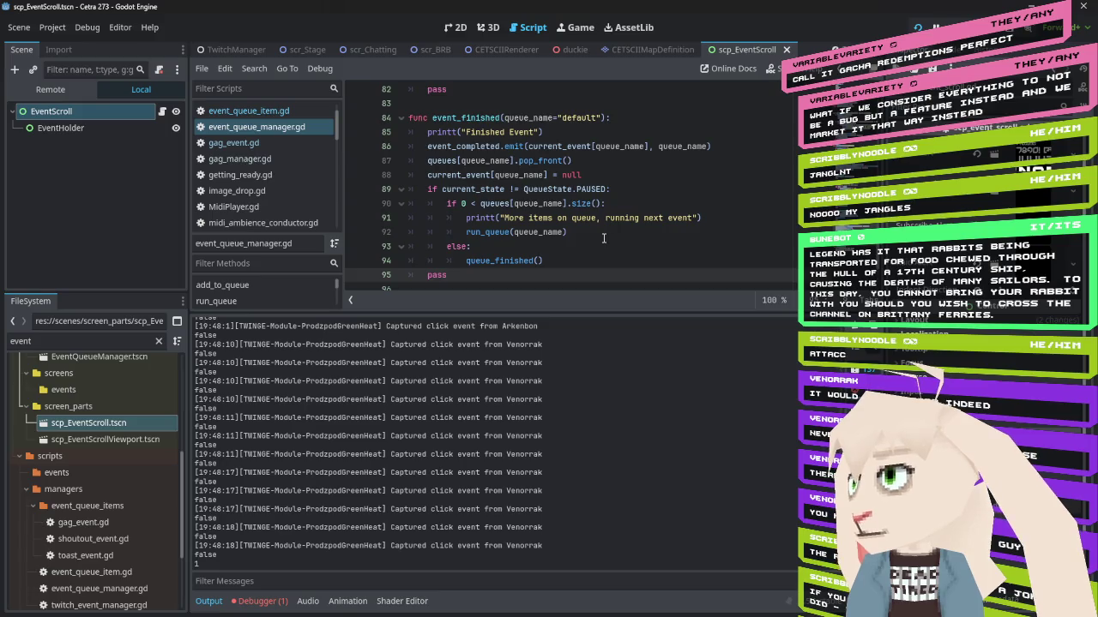
scroll(716, 220, "up", 4)
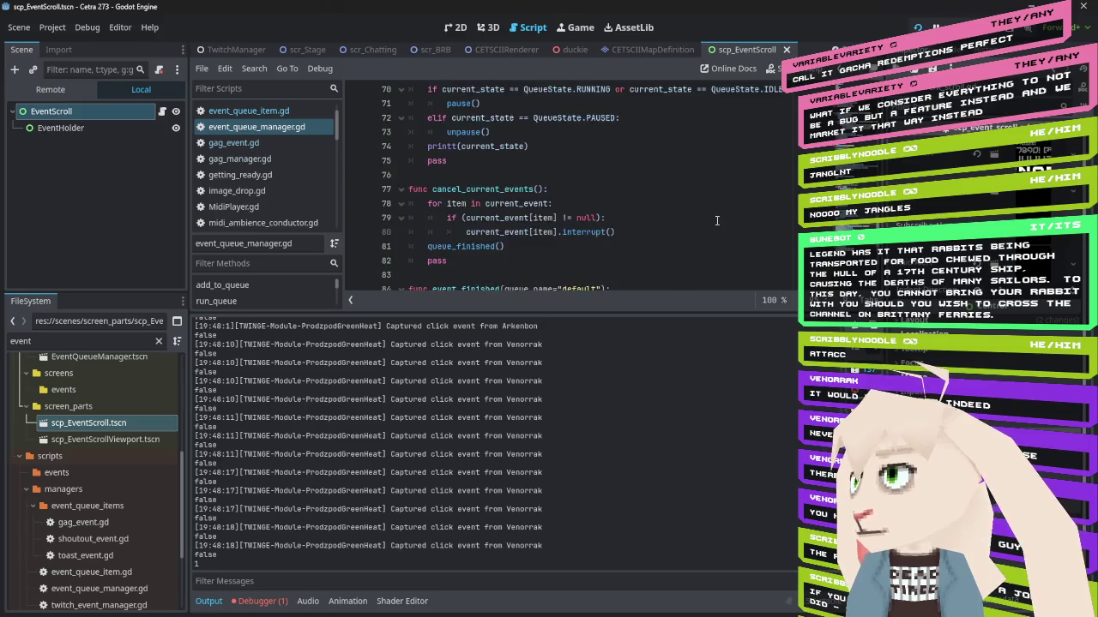
scroll(674, 209, "up", 6)
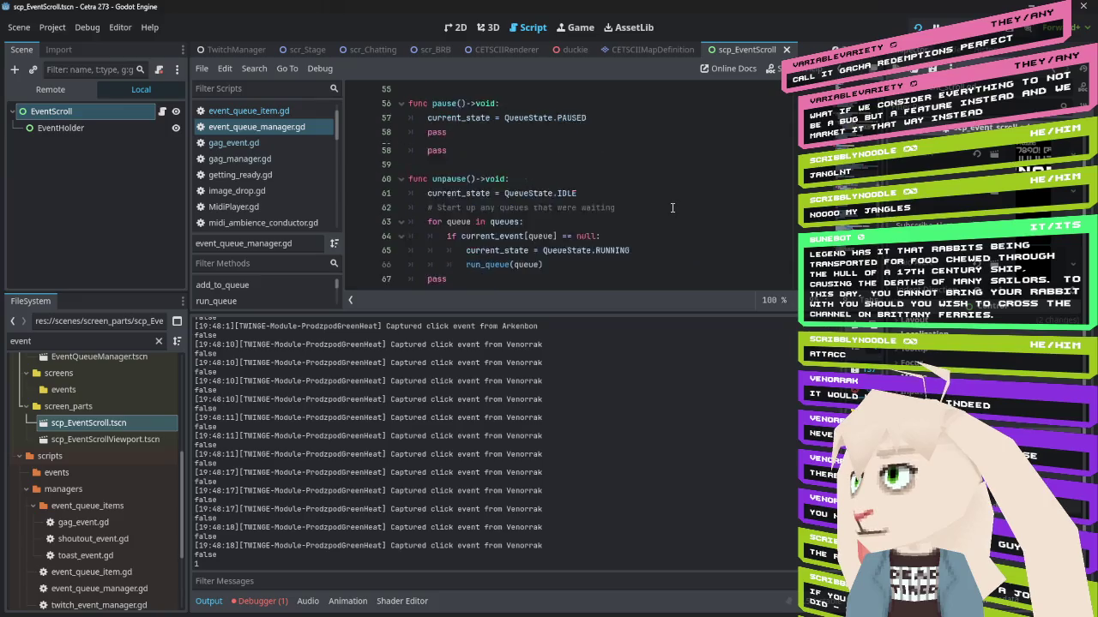
scroll(507, 145, "down", 10)
type("pass")
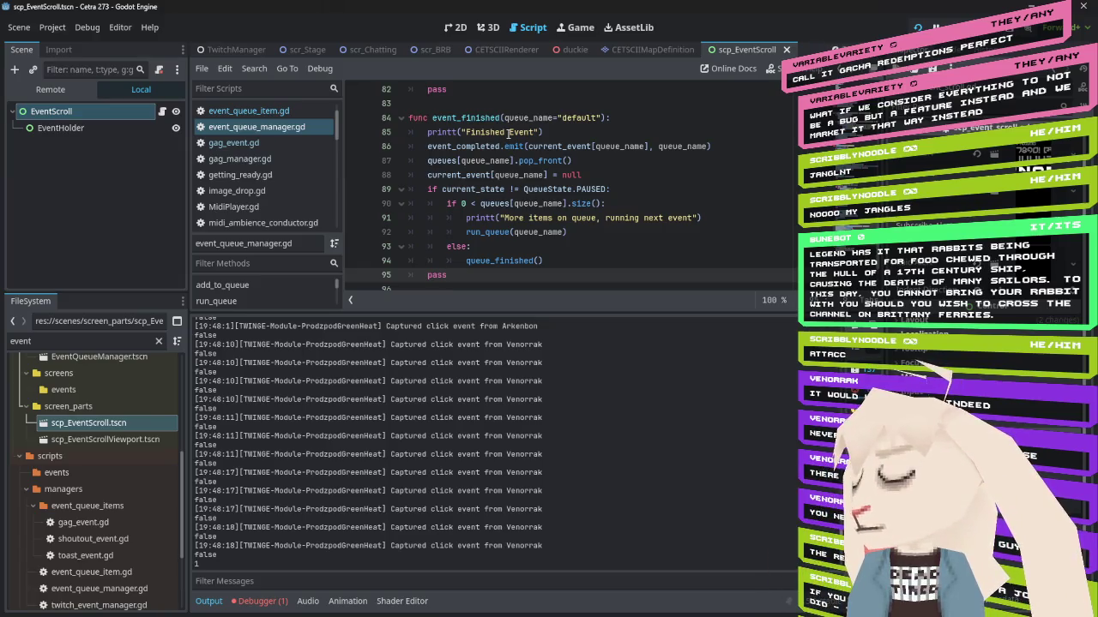
scroll(268, 168, "down", 10)
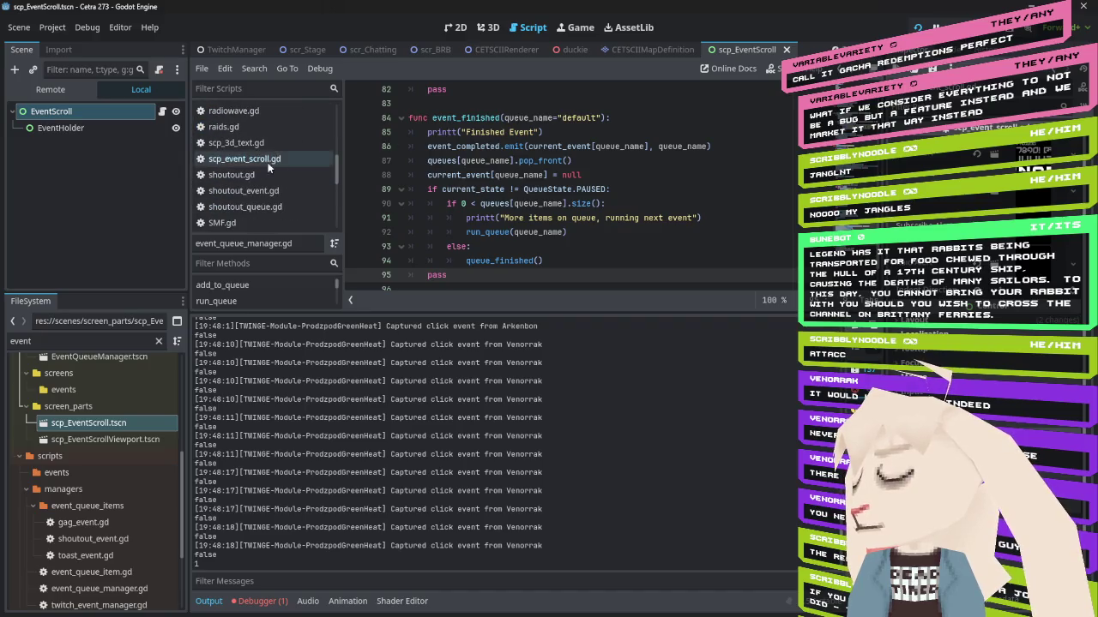
Copy the await create_timer line from shoutout_event.gd into event_finished with a 0.5 s wait, and save
left_click(253, 174)
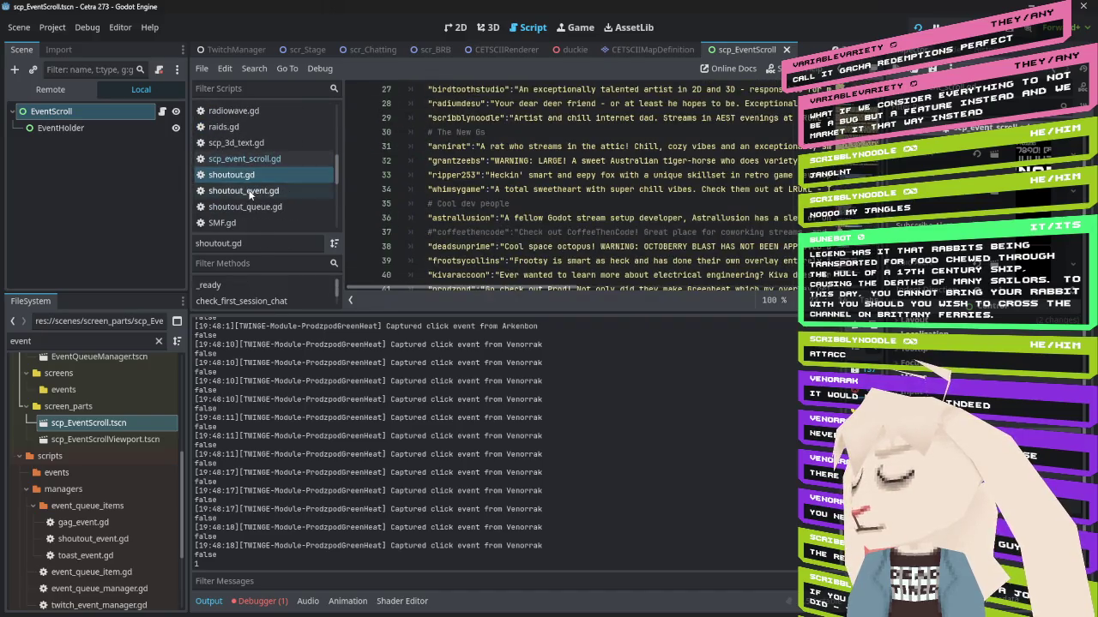
left_click(249, 194)
left_click_drag(721, 219, 443, 218)
key("ctrl+c")
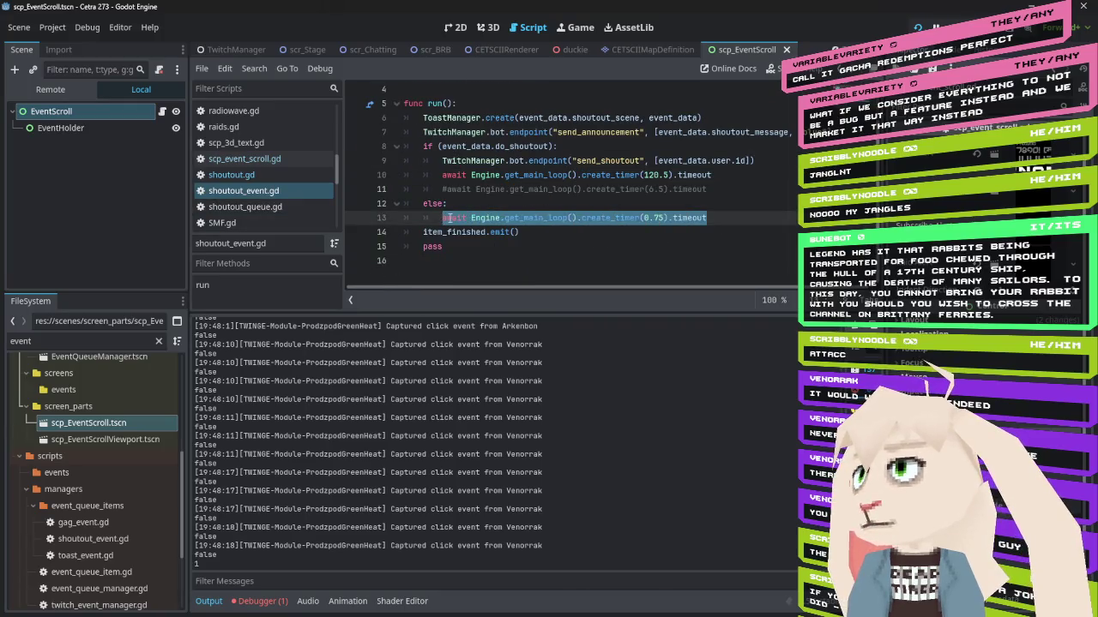
scroll(255, 174, "up", 5)
left_click(253, 157)
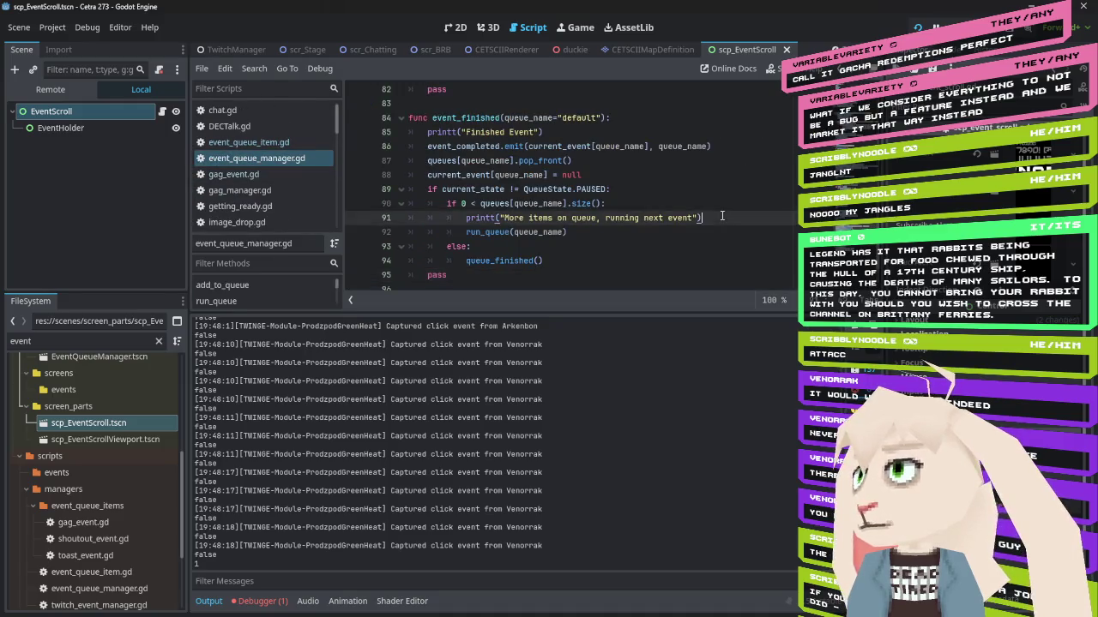
key("Return")
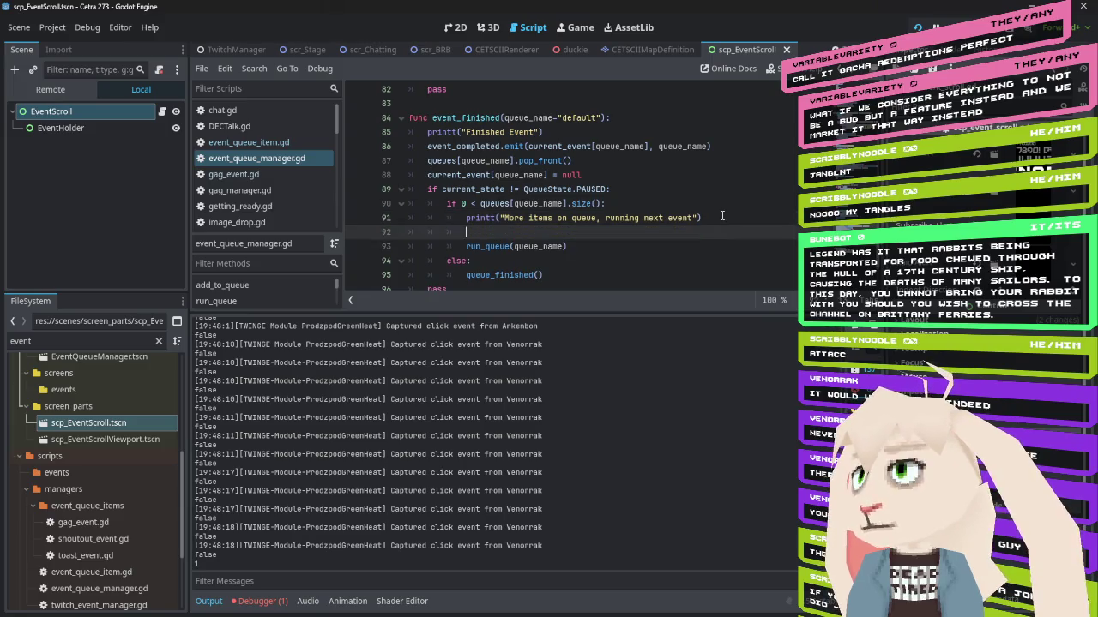
key("ctrl+v")
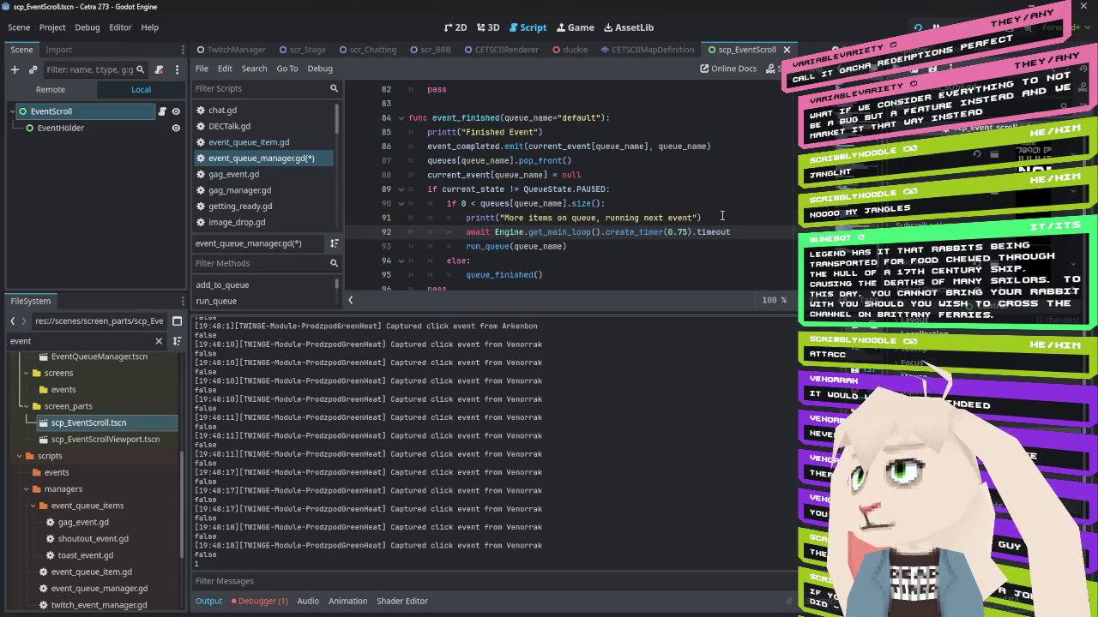
left_click(688, 232)
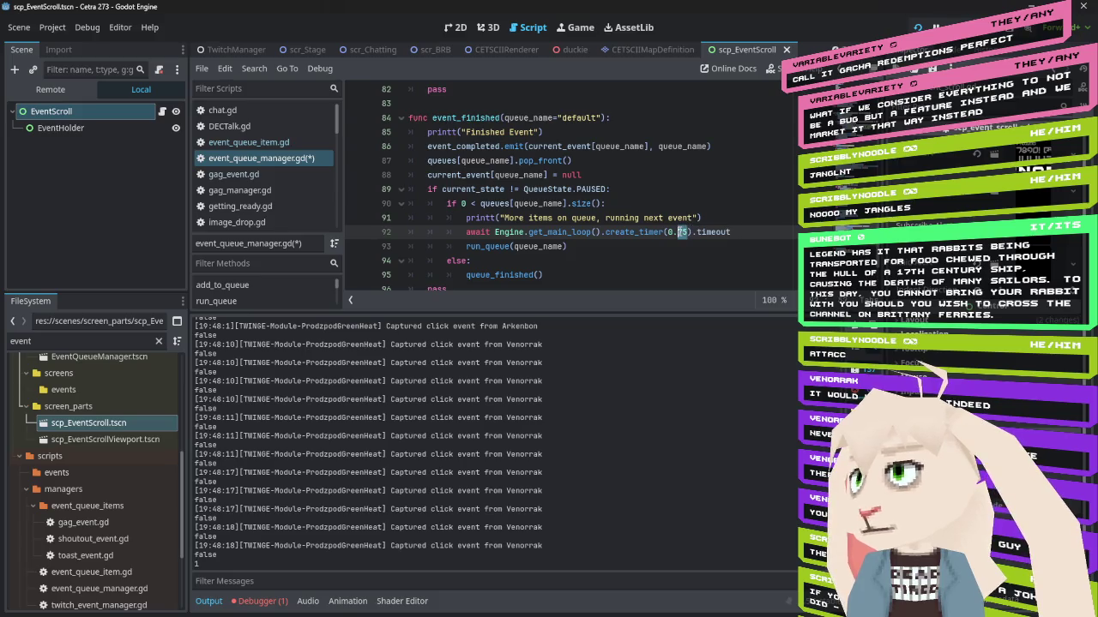
key("BackSpace")
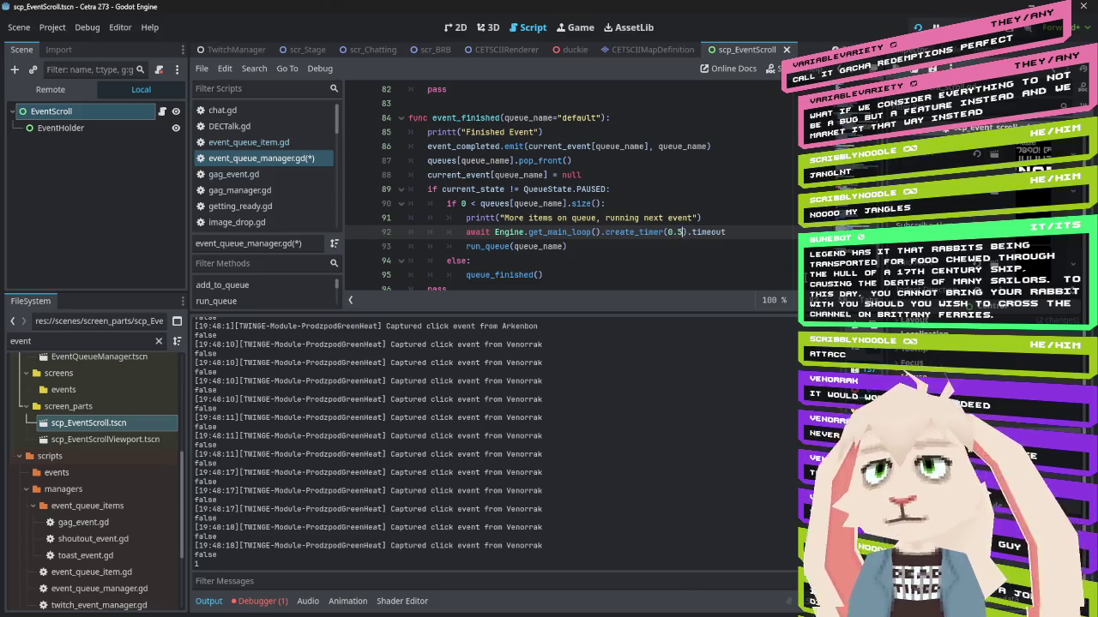
key("ctrl+s")
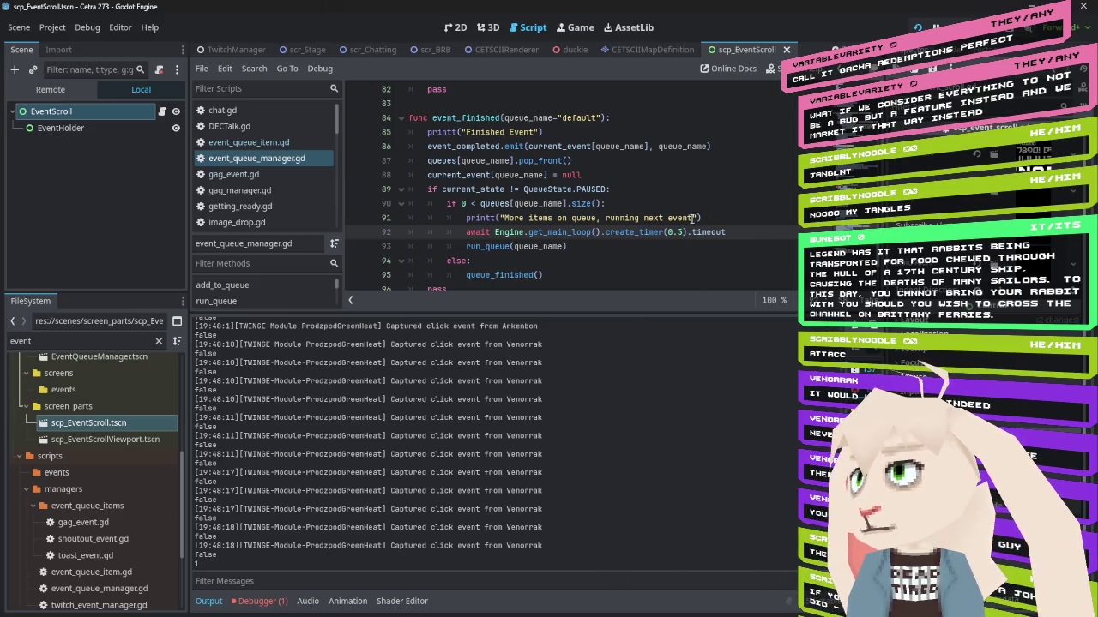
Add var delay = 0.5 and make the queue message print 'in %s seconds' % delay
left_click(695, 218)
type("in 1.5 seconds")
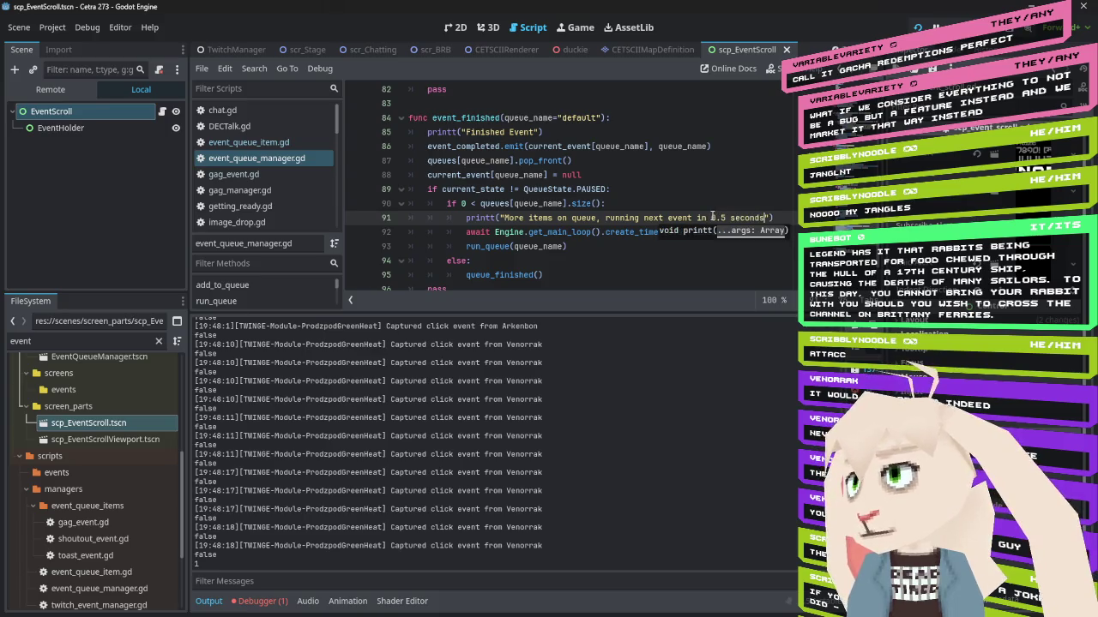
key("ctrl+shift+Return")
type("var delay = 0.5")
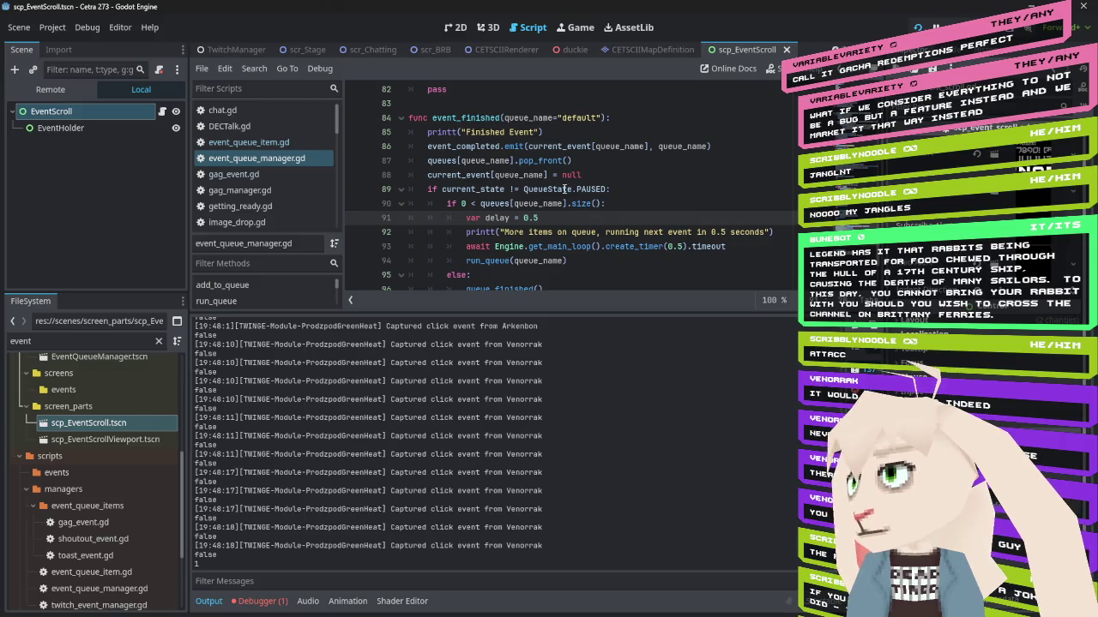
double_click(499, 218)
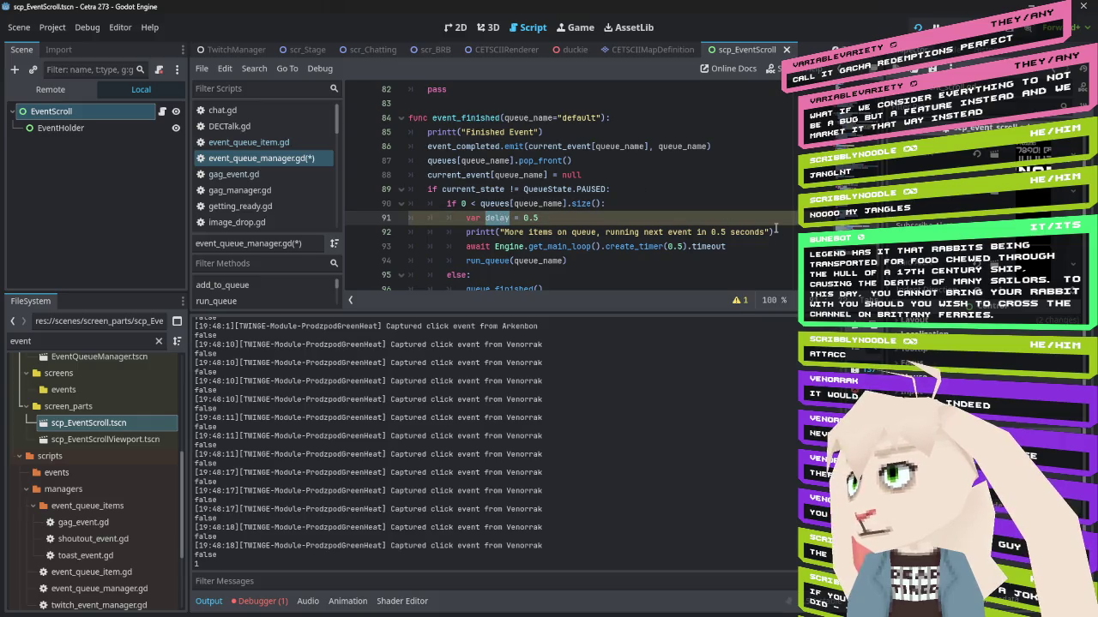
left_click_drag(725, 233, 711, 232)
type("%s")
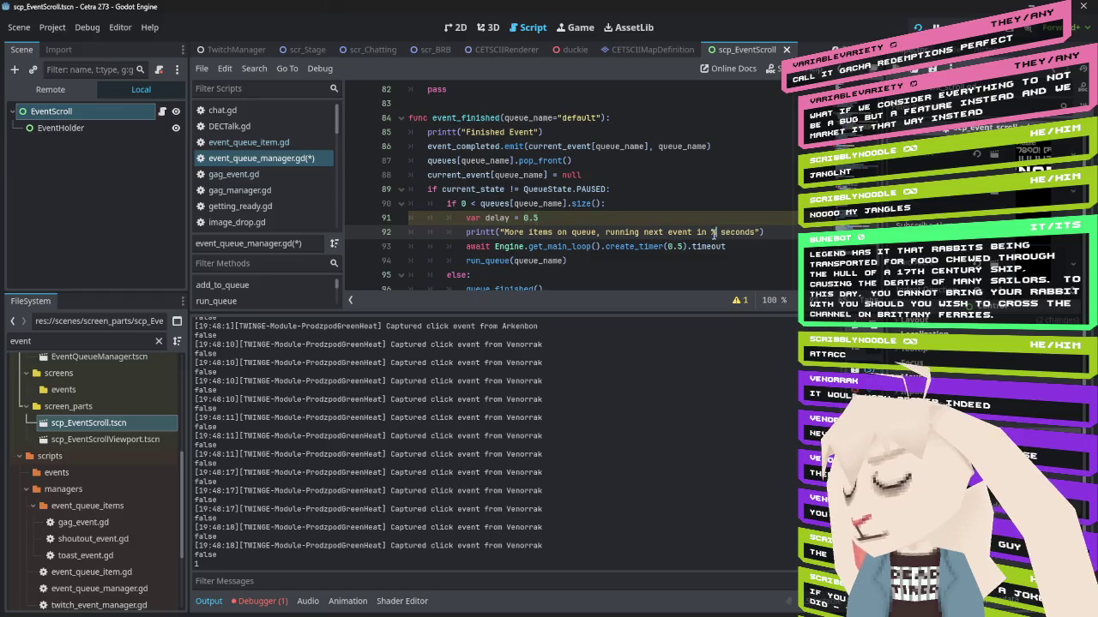
key("End")
key("Left")
type("% delay")
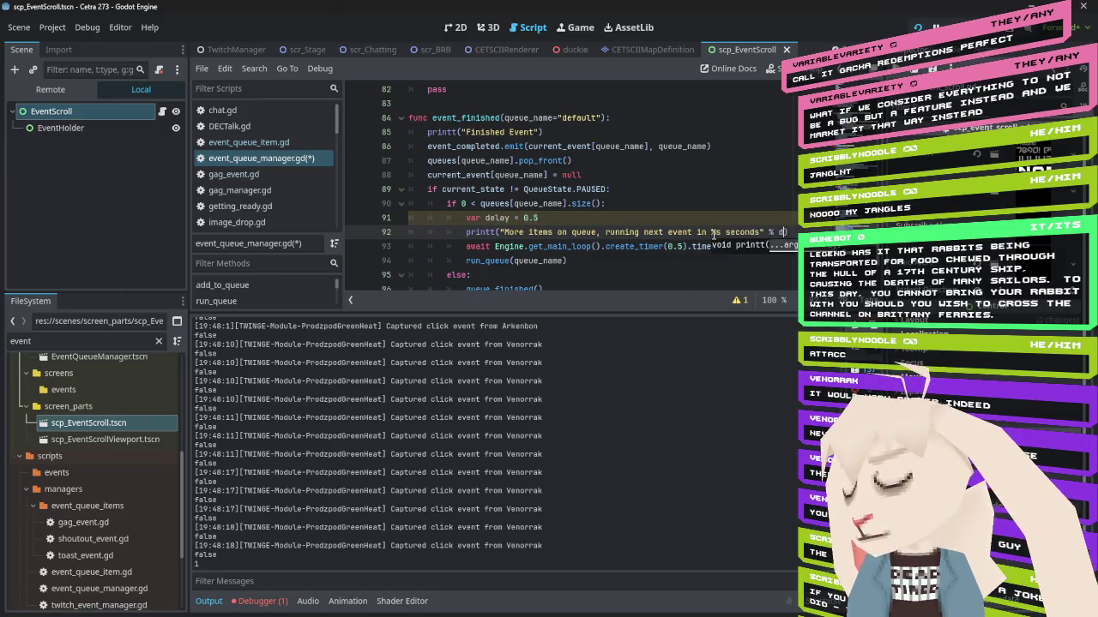
Use the delay variable as the create_timer duration instead of 0.5
double_click(675, 246)
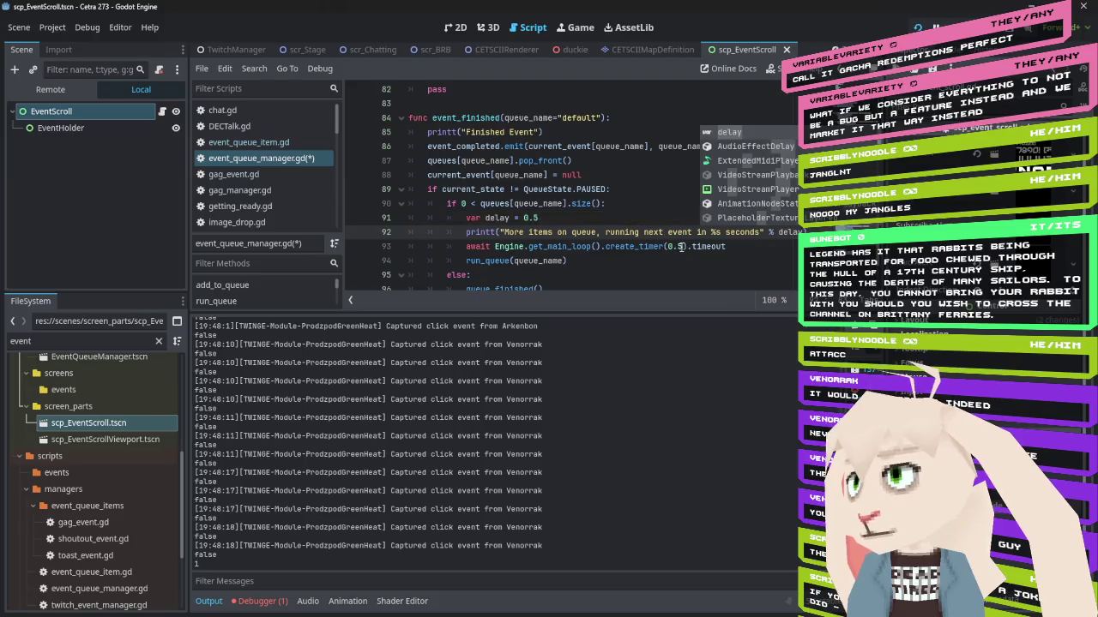
type("delay")
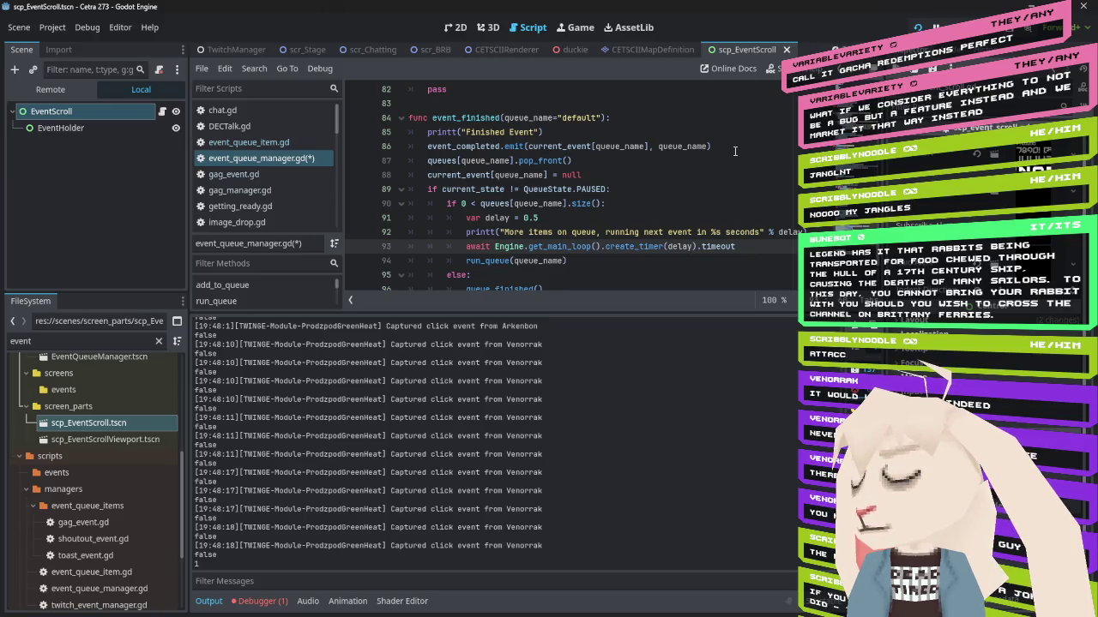
scroll(735, 151, "down", 2)
scroll(735, 151, "down", 1)
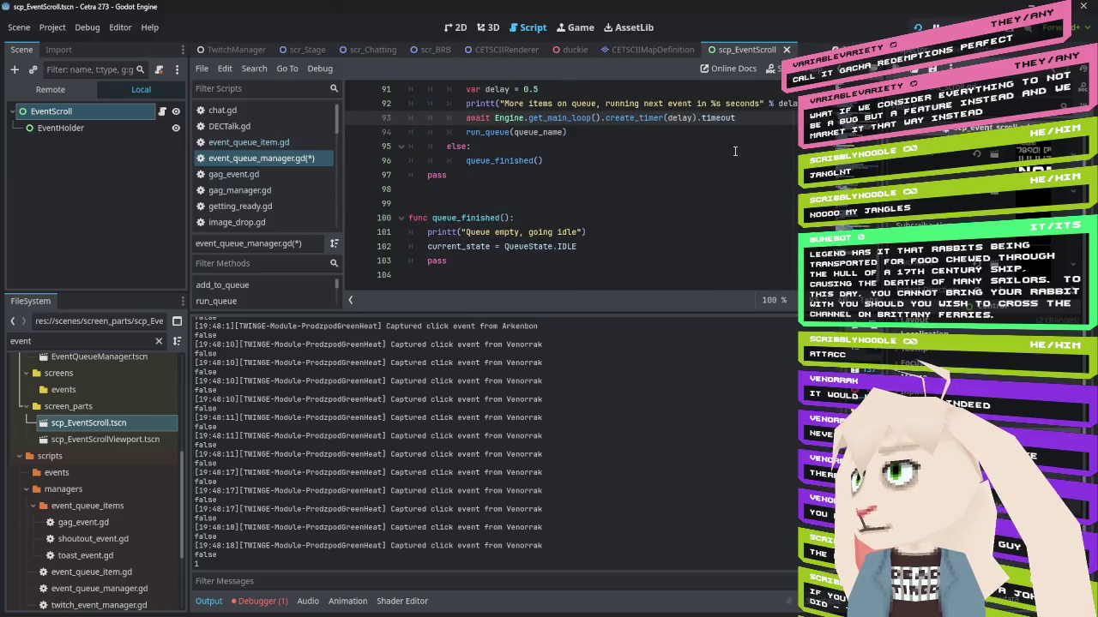
Run the game and confirm the log shows 'running next event in 0.5 seconds', then close it
scroll(548, 433, "up", 10)
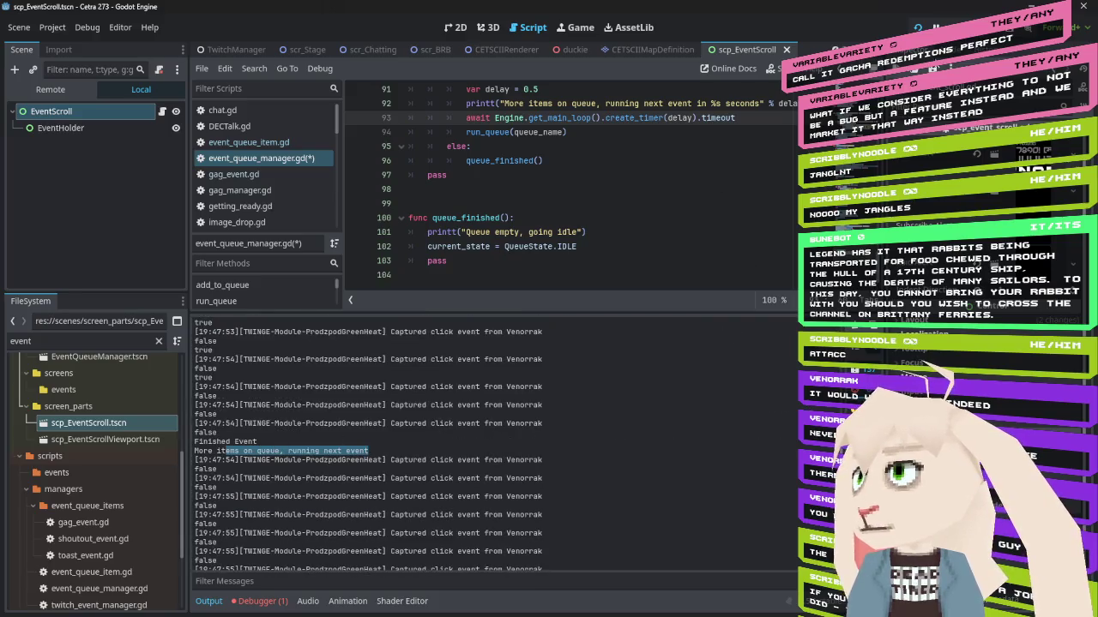
key("F5")
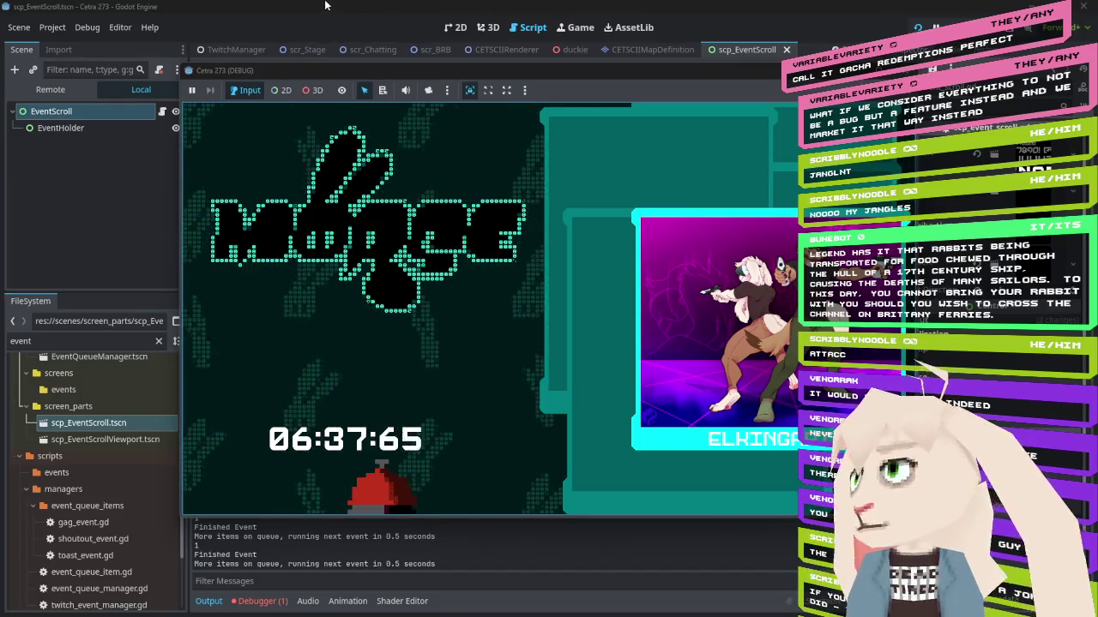
left_click(264, 45)
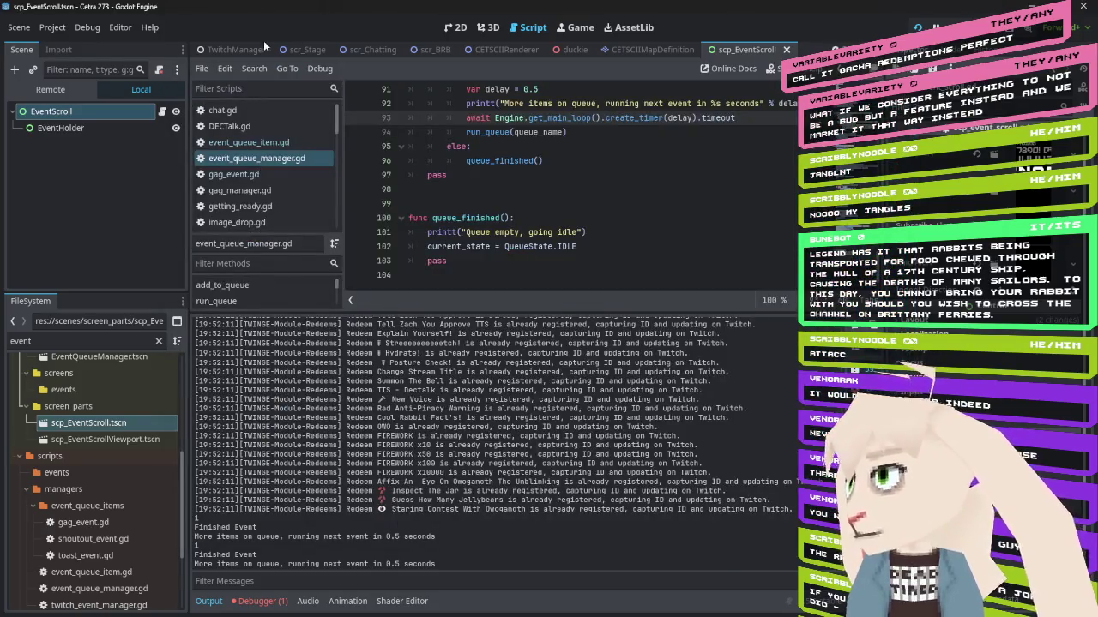
Open SnackBell's AnimationPlayer in the GagManager scene and zoom its timeline near 28.8 seconds
scroll(263, 44, "up", 2)
left_click(267, 49)
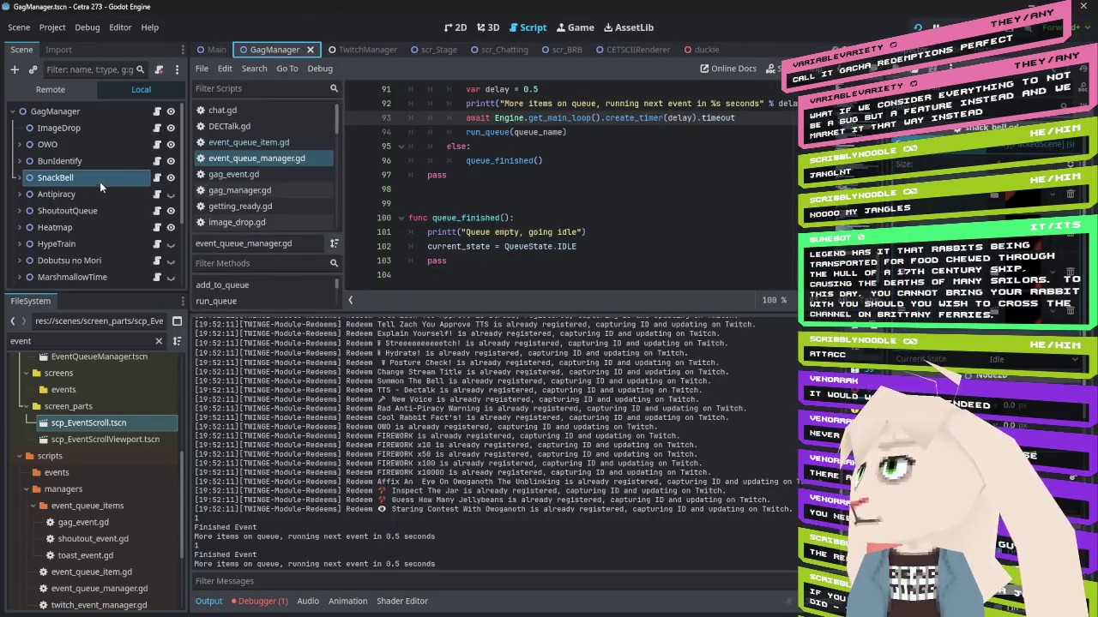
left_click(20, 178)
left_click(75, 277)
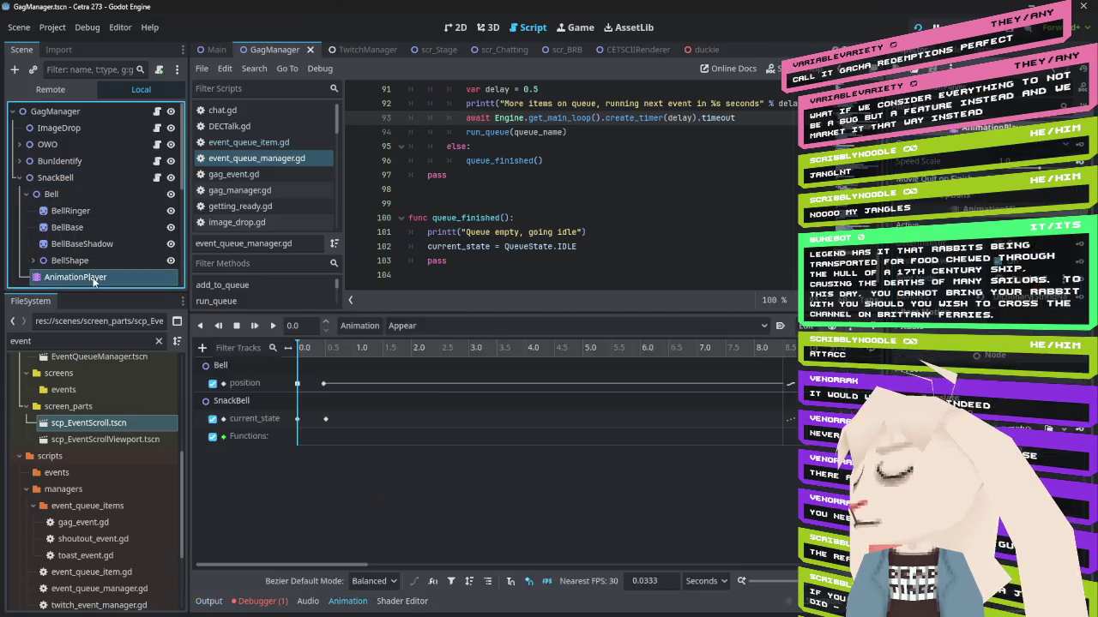
left_click_drag(630, 457, 213, 457)
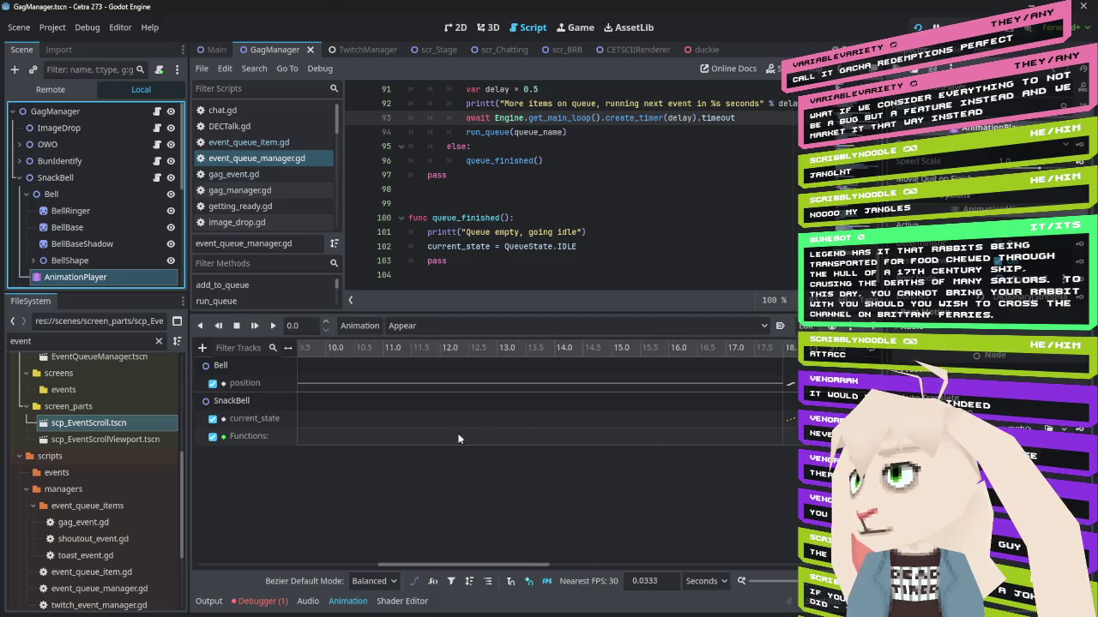
scroll(535, 411, "right", 10)
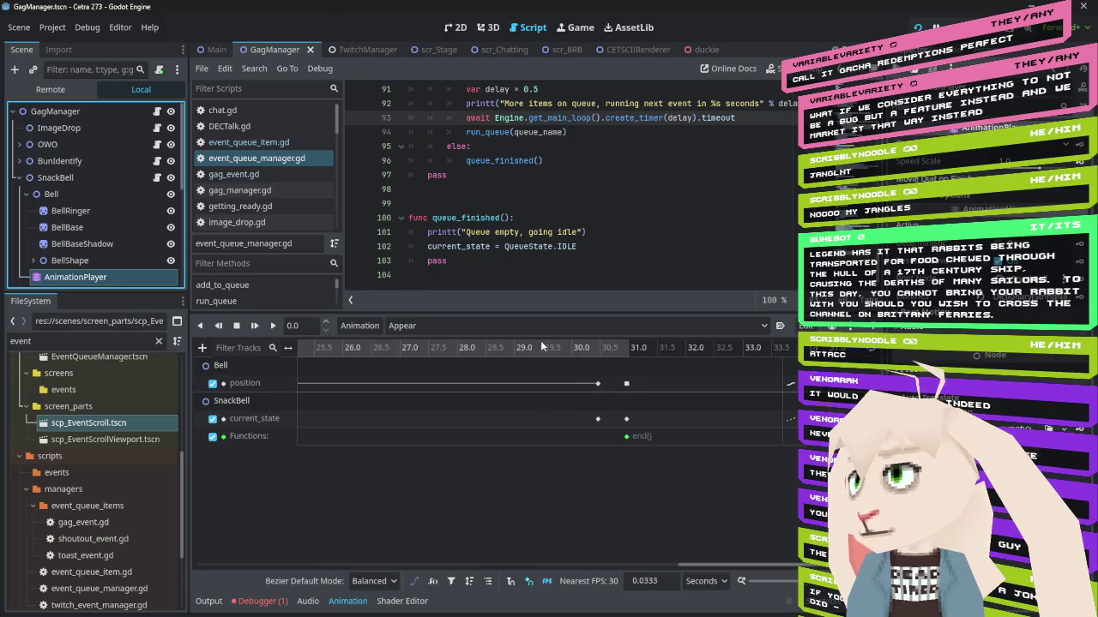
left_click(453, 27)
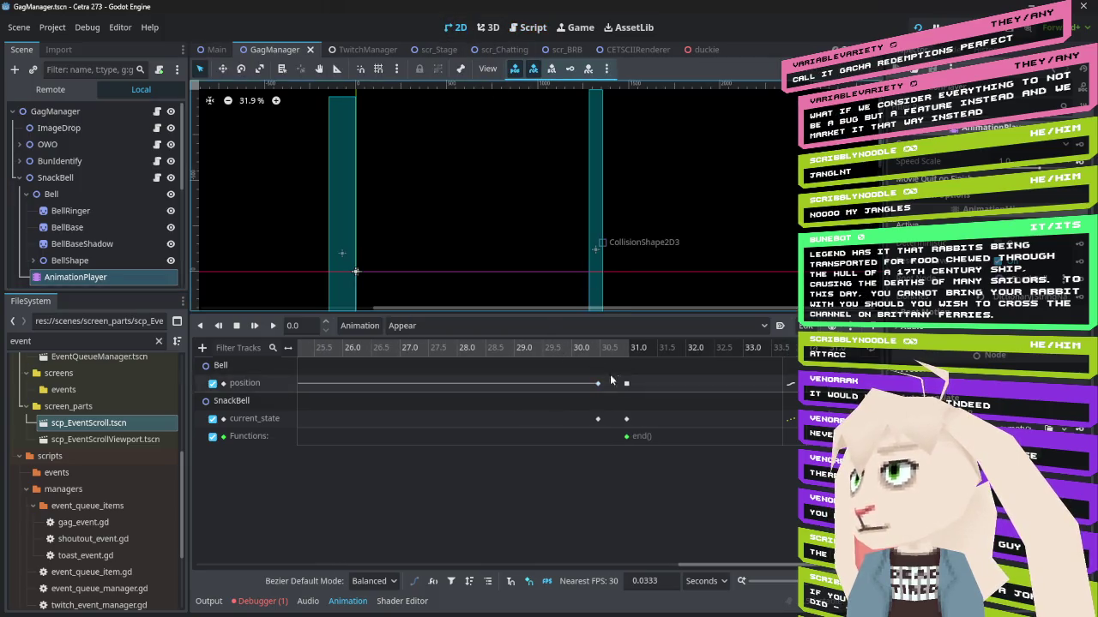
left_click_drag(481, 348, 507, 347)
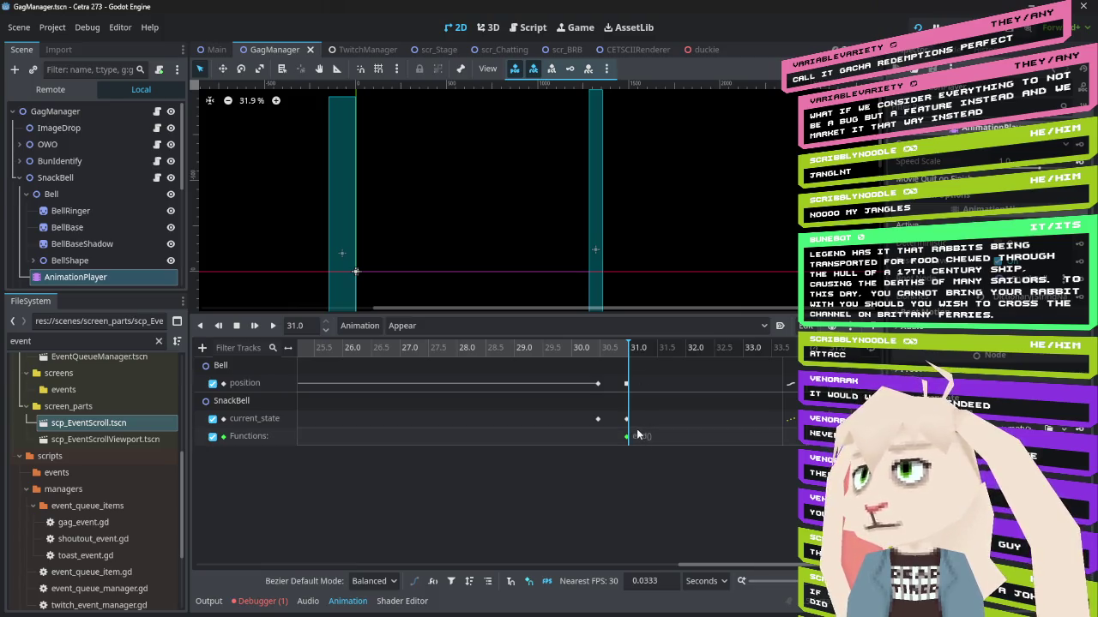
Move the end() key on the Functions track to 31.0 seconds, save the scene, and run
scroll(636, 429, "up", 8, "ctrl")
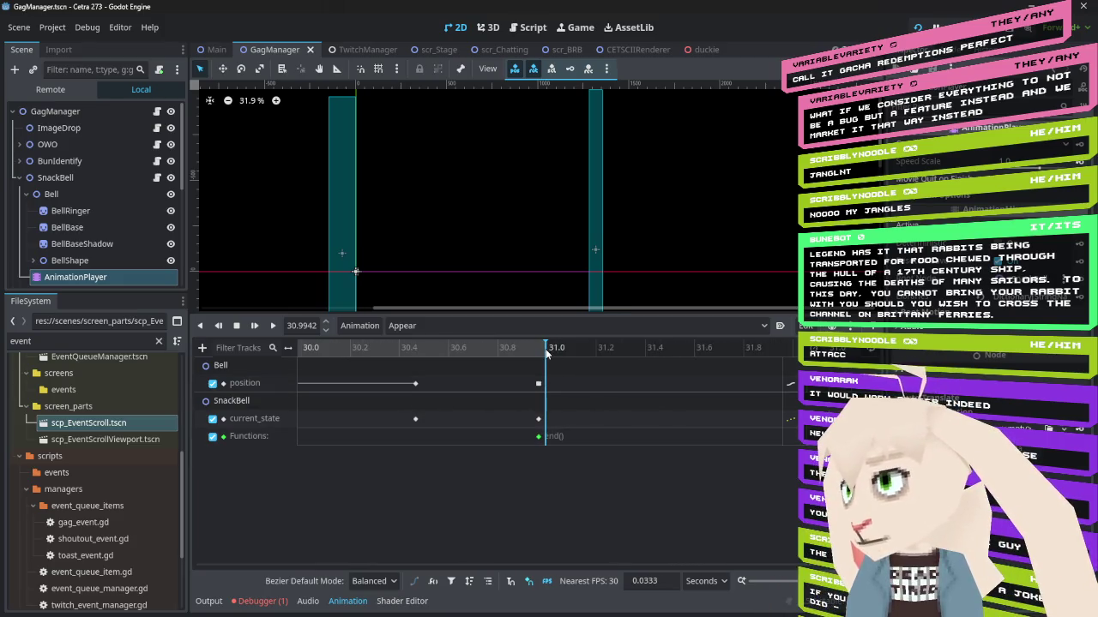
left_click(540, 439)
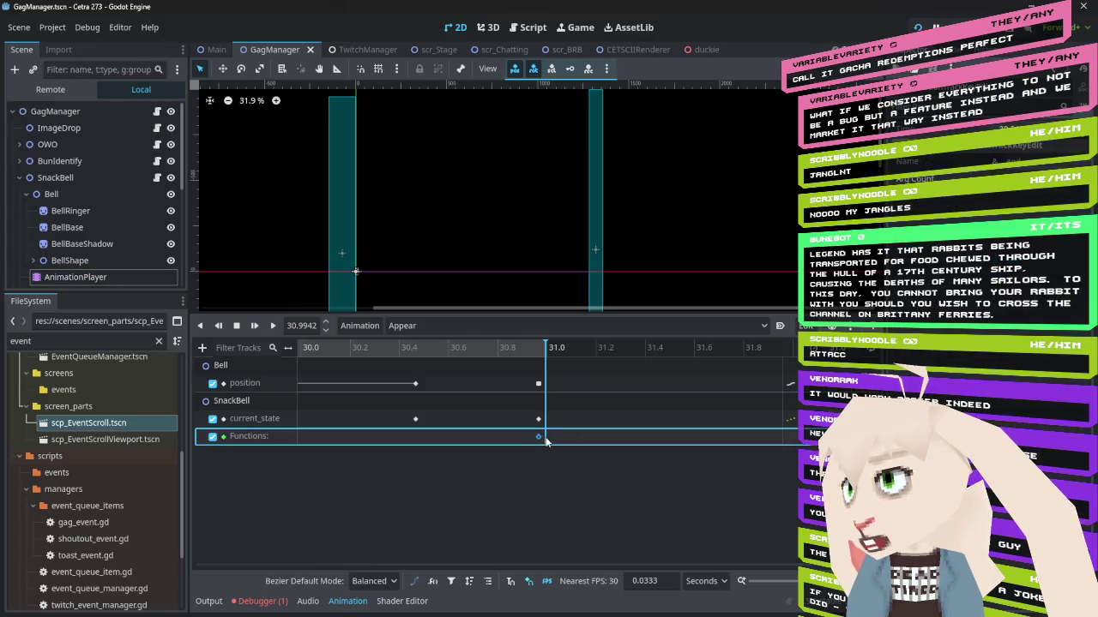
left_click_drag(543, 438, 546, 438)
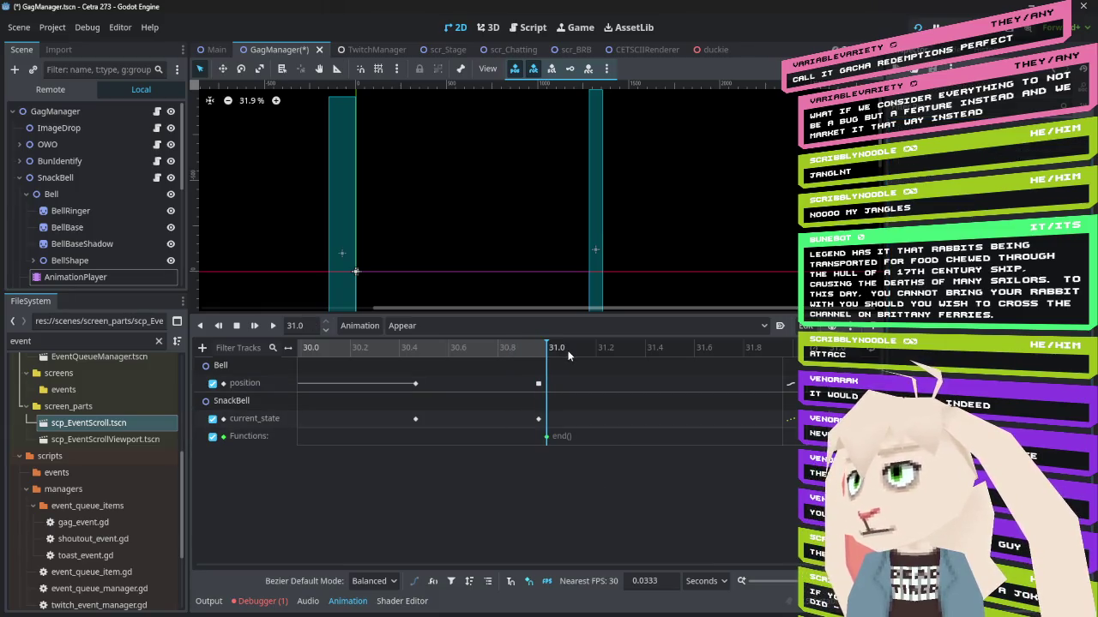
key("ctrl+s")
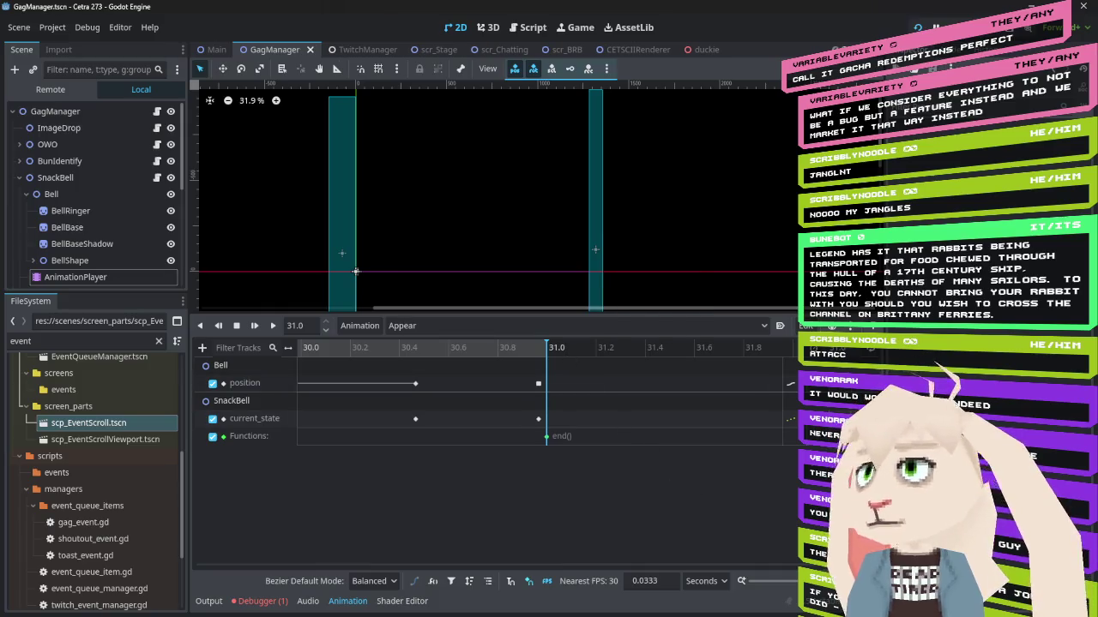
key("F5")
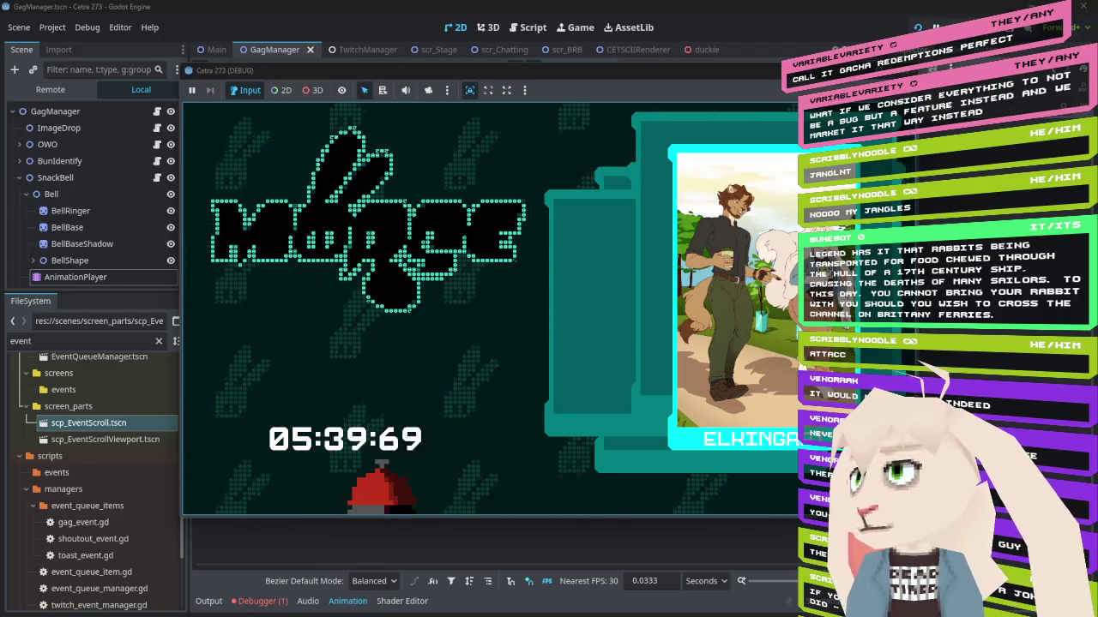
Restart then stop the game, and scrub the Appear timeline from about 30.4 s to just before 31 s
key("F8")
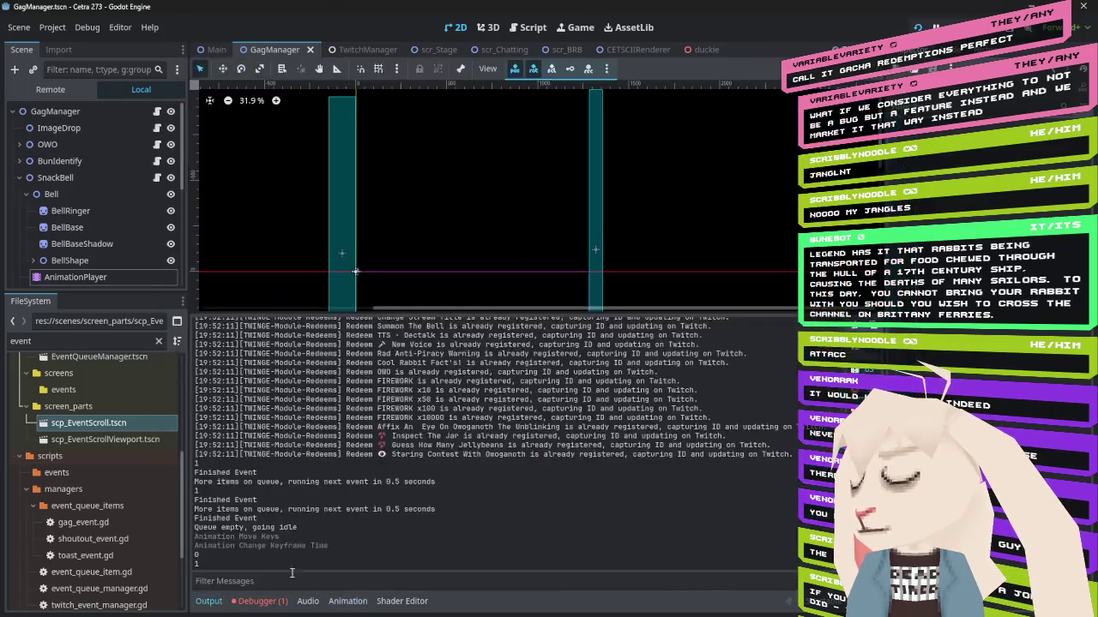
key("F5")
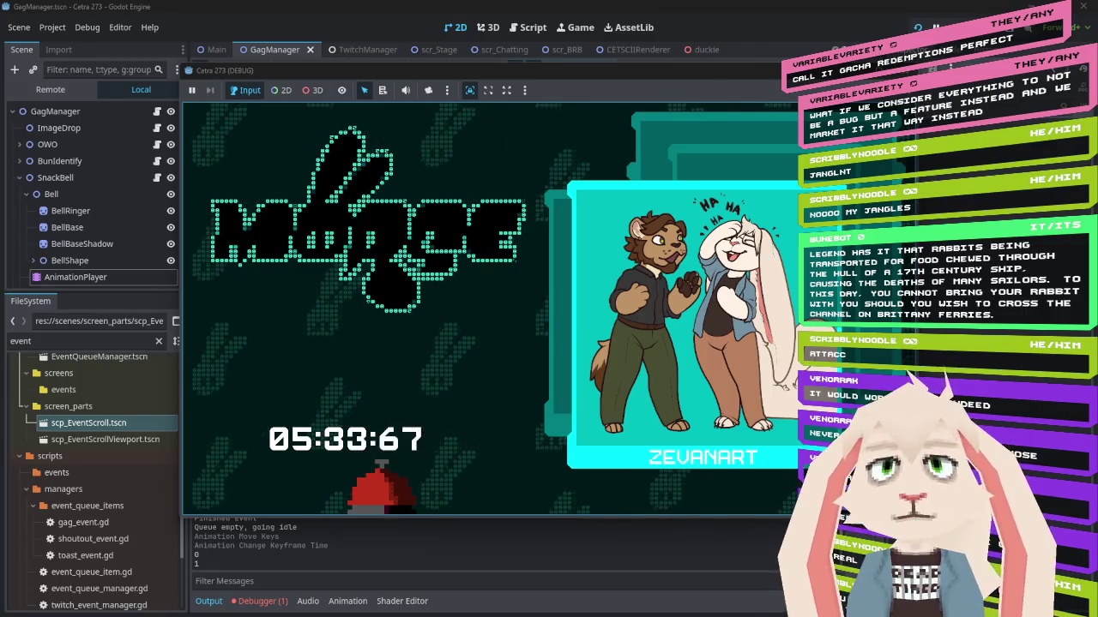
key("F8")
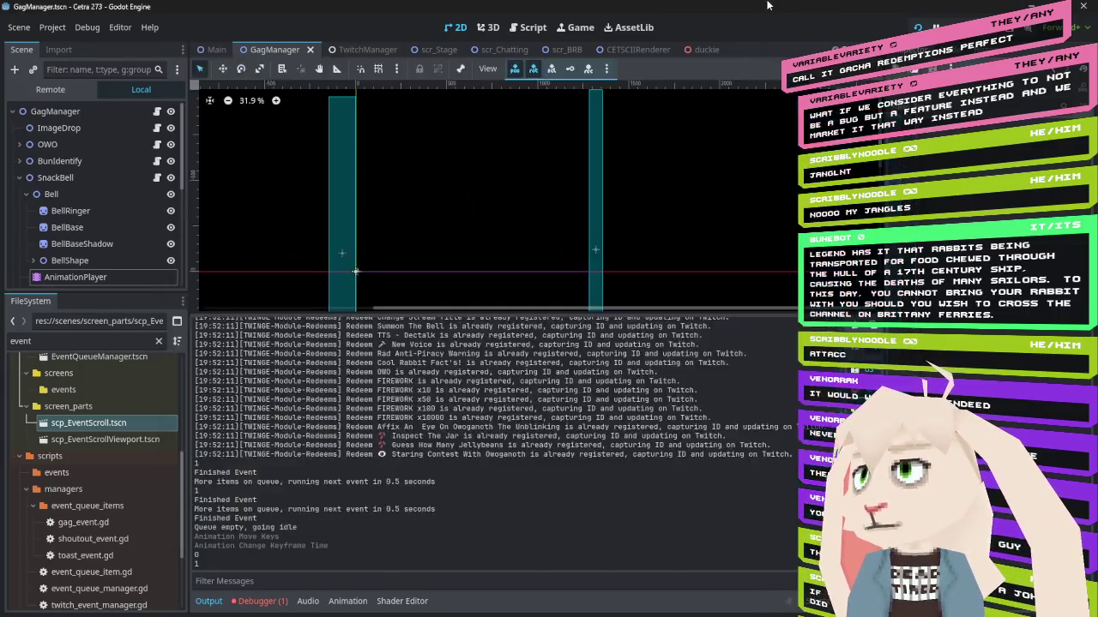
left_click(350, 601)
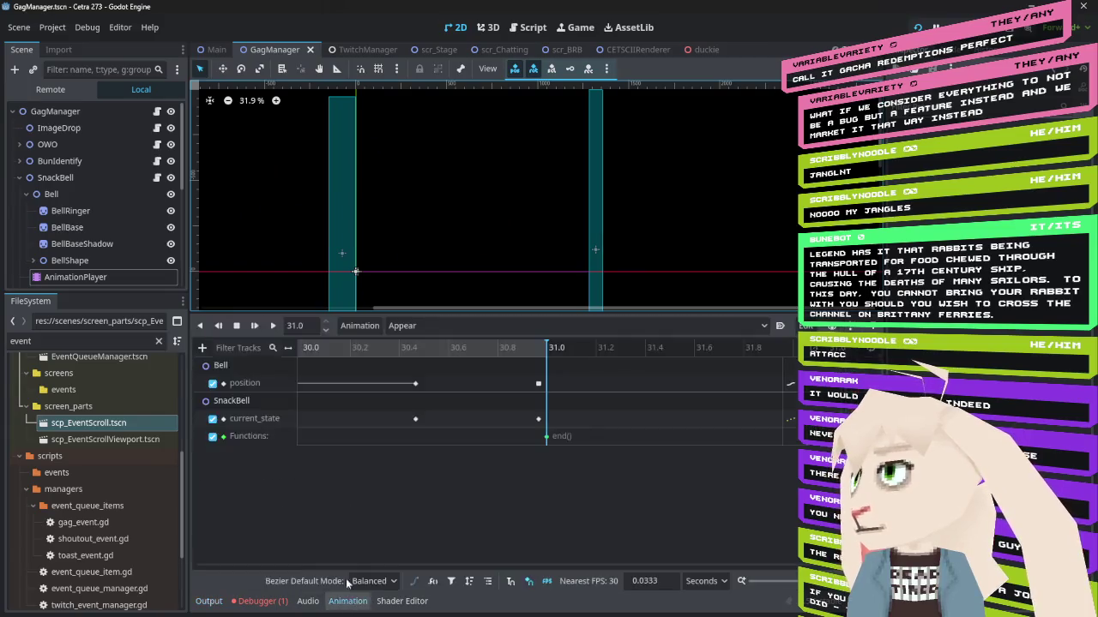
left_click_drag(382, 352, 400, 355)
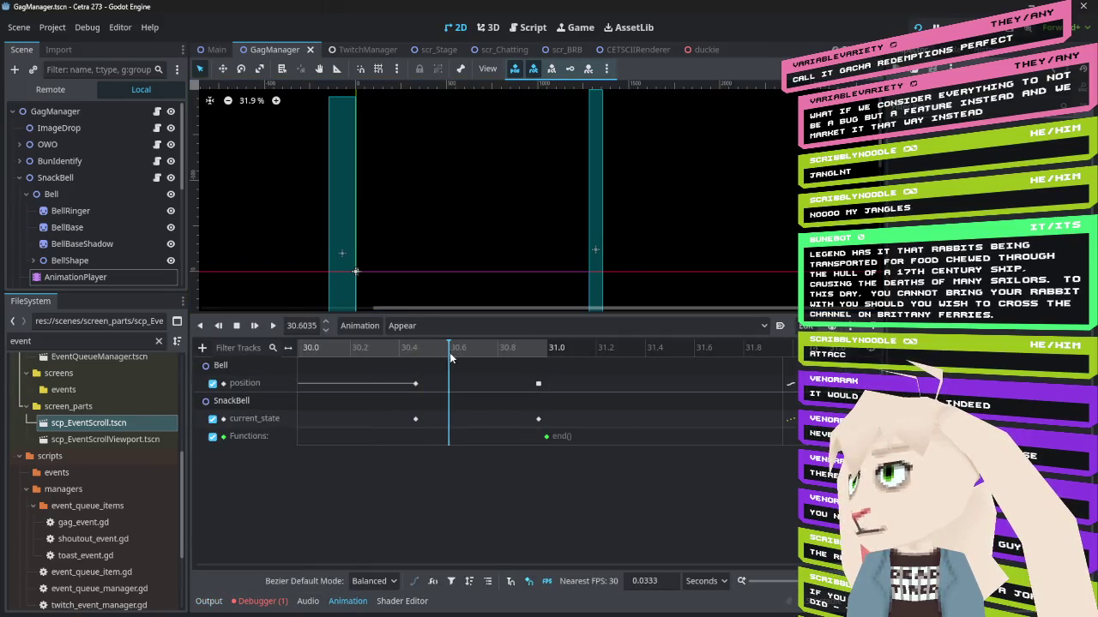
left_click_drag(547, 355, 542, 360)
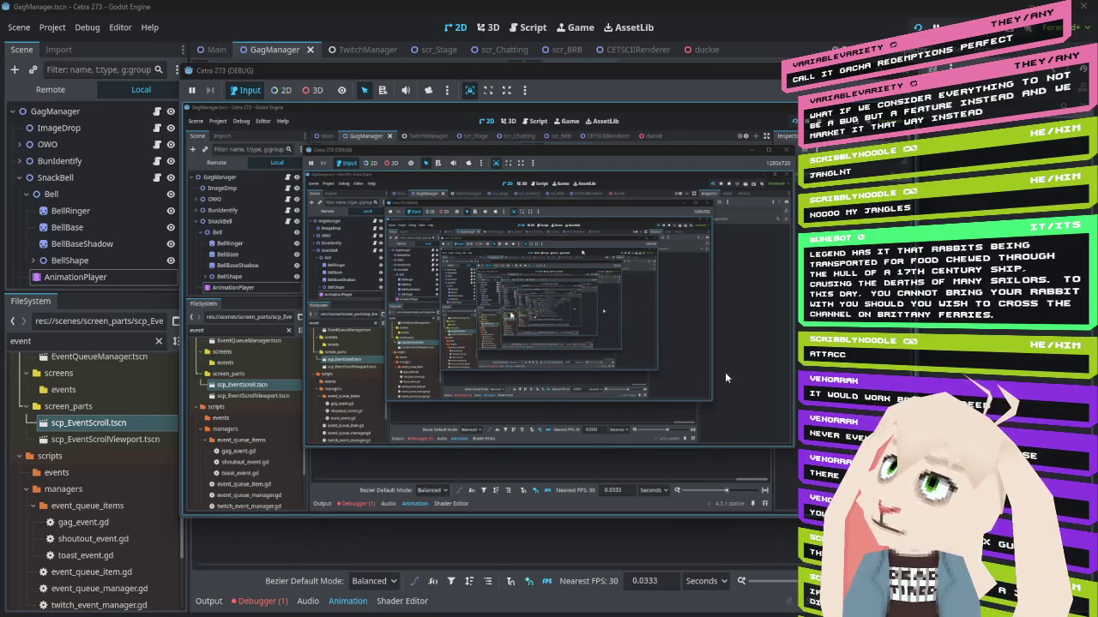
Show the Output log, collapse SnackBell, and open the BunIdentify node's script bun_identify.gd
left_click(228, 603)
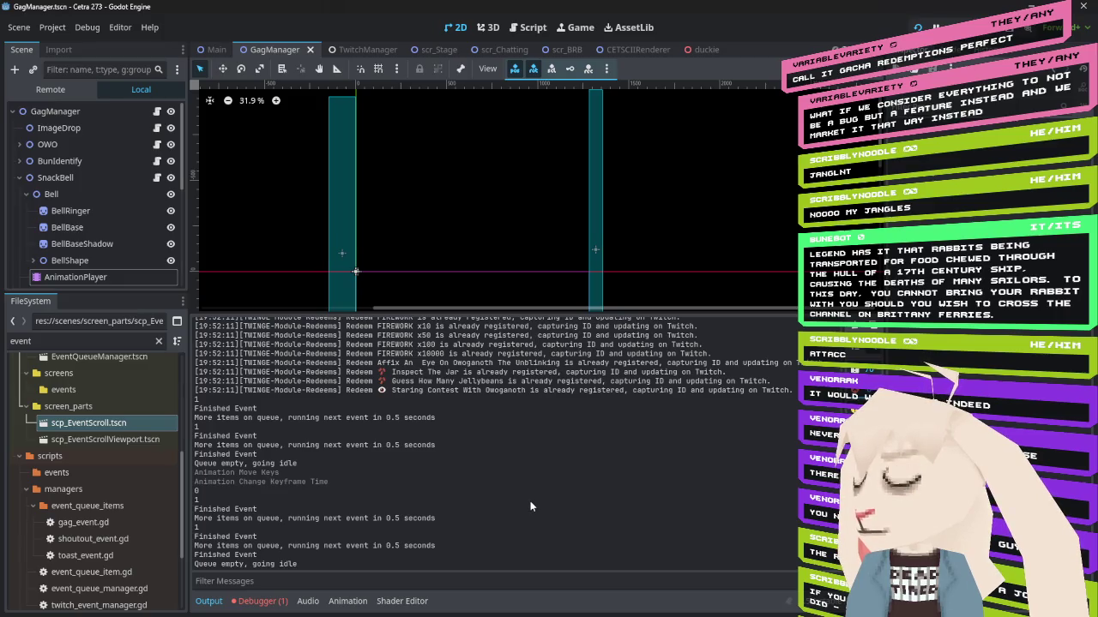
left_click(18, 177)
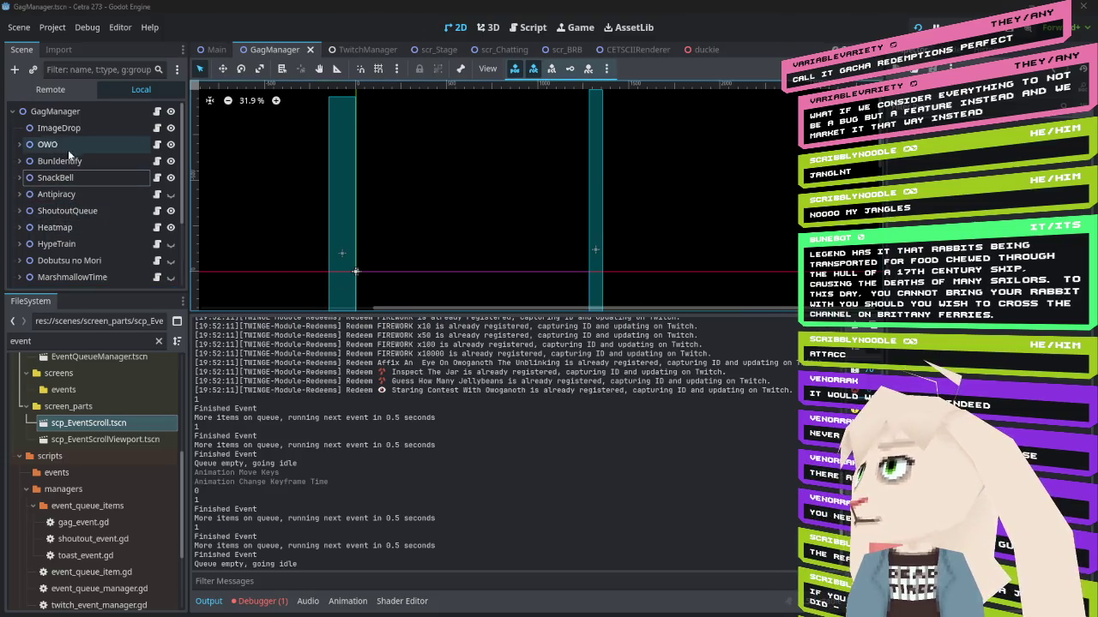
left_click(157, 161)
left_click(571, 275)
scroll(542, 176, "up", 4)
scroll(542, 177, "down", 2)
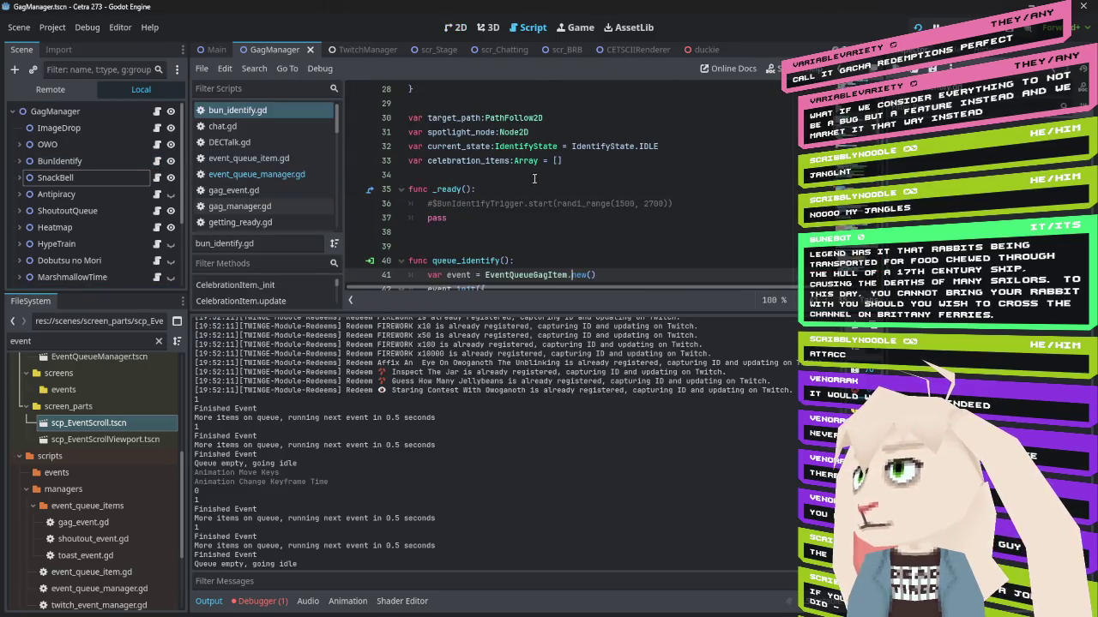
Insert a printt("start") line at the top of start() in bun_identify.gd, save, and run the game
scroll(614, 223, "down", 4)
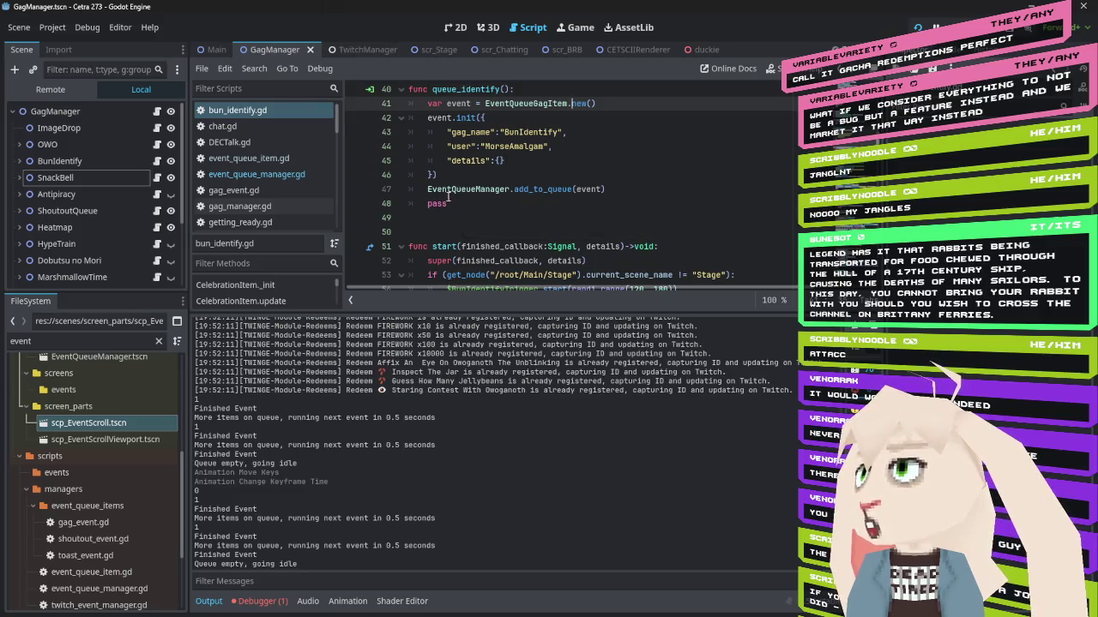
scroll(439, 200, "down", 1)
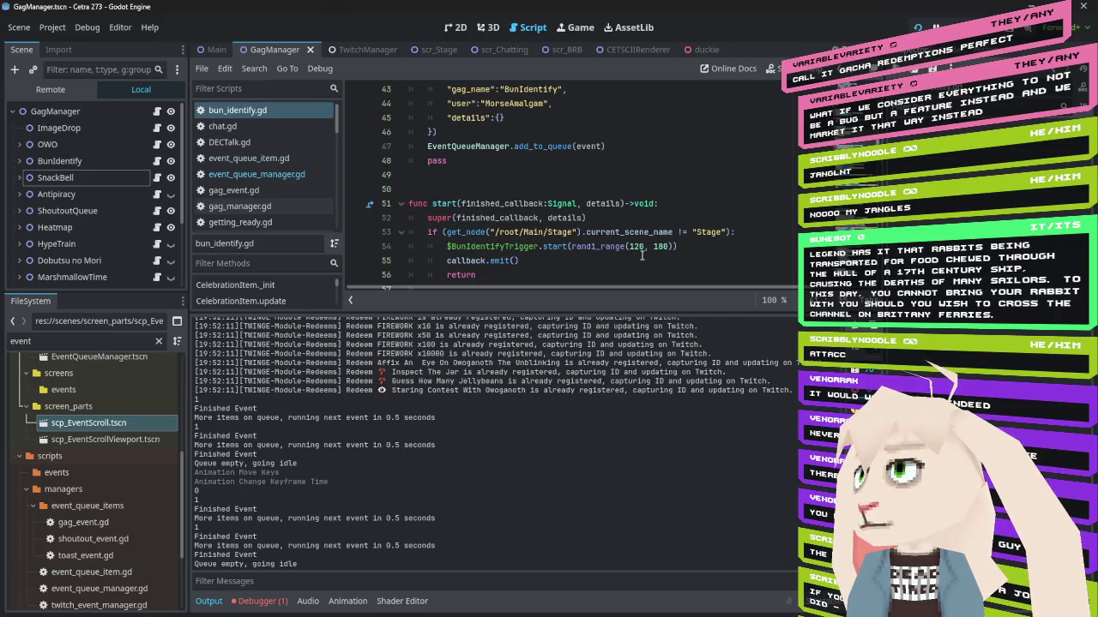
scroll(633, 247, "down", 2)
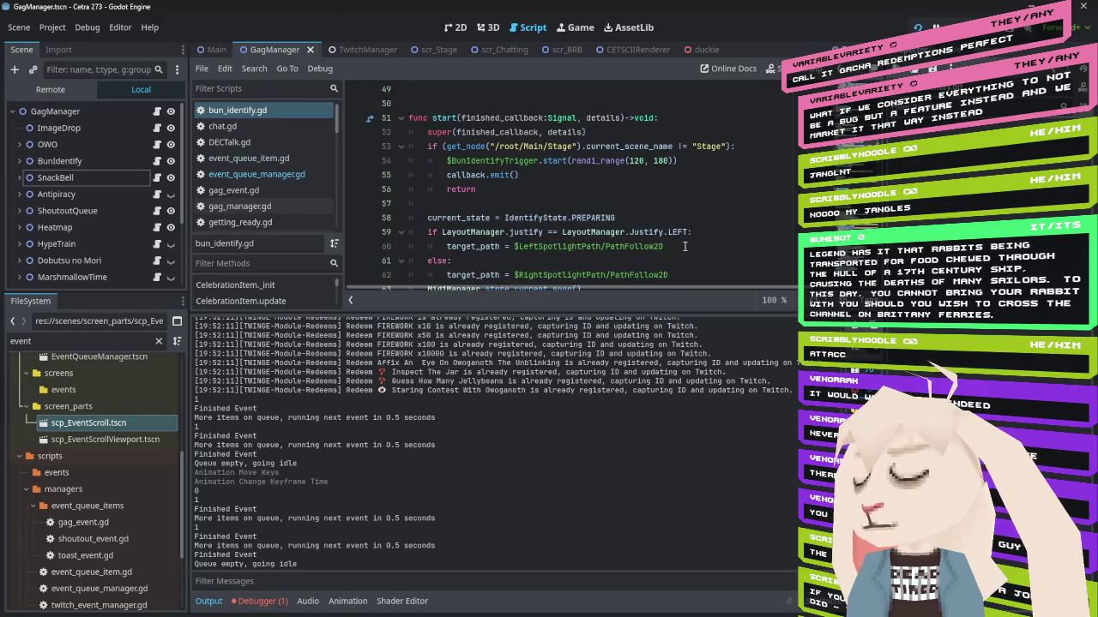
left_click(672, 118)
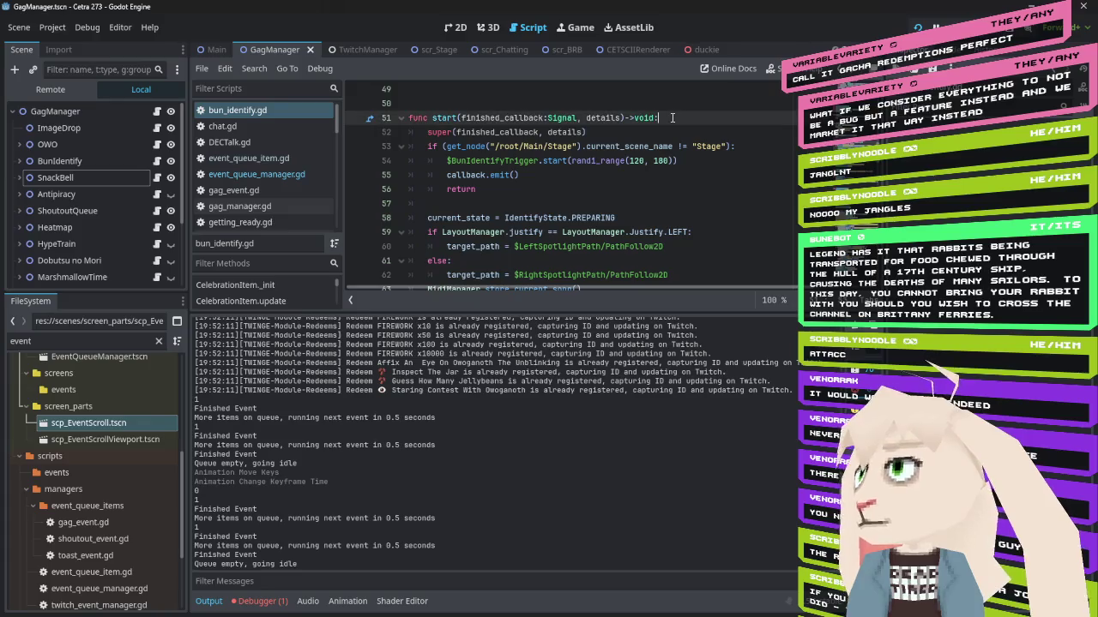
key("Return")
type("printt(\"")
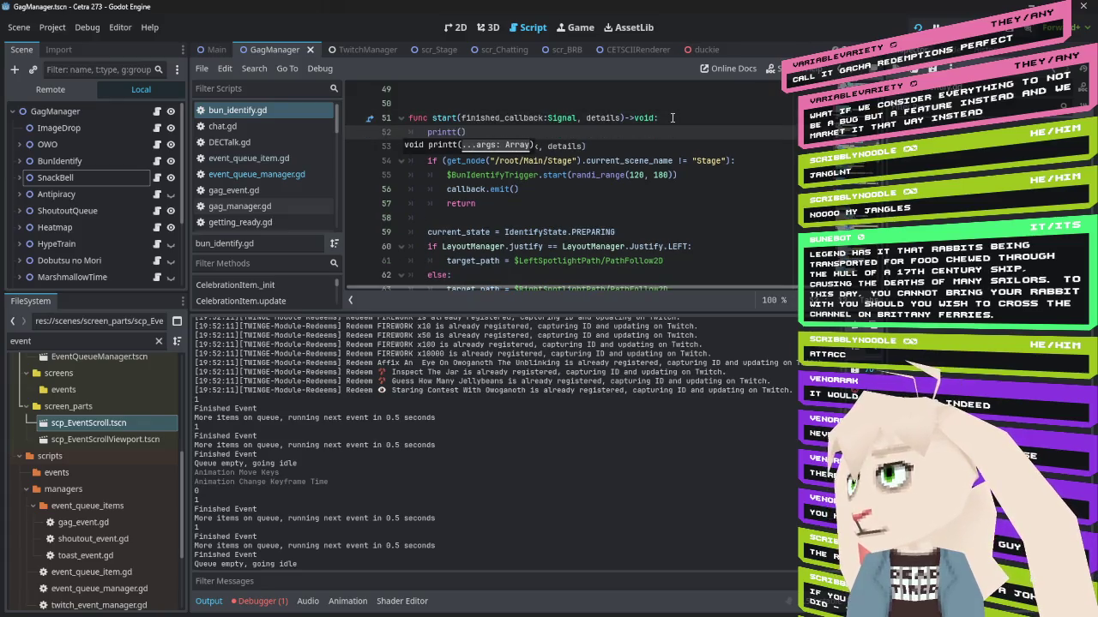
type("start")
key("ctrl+s")
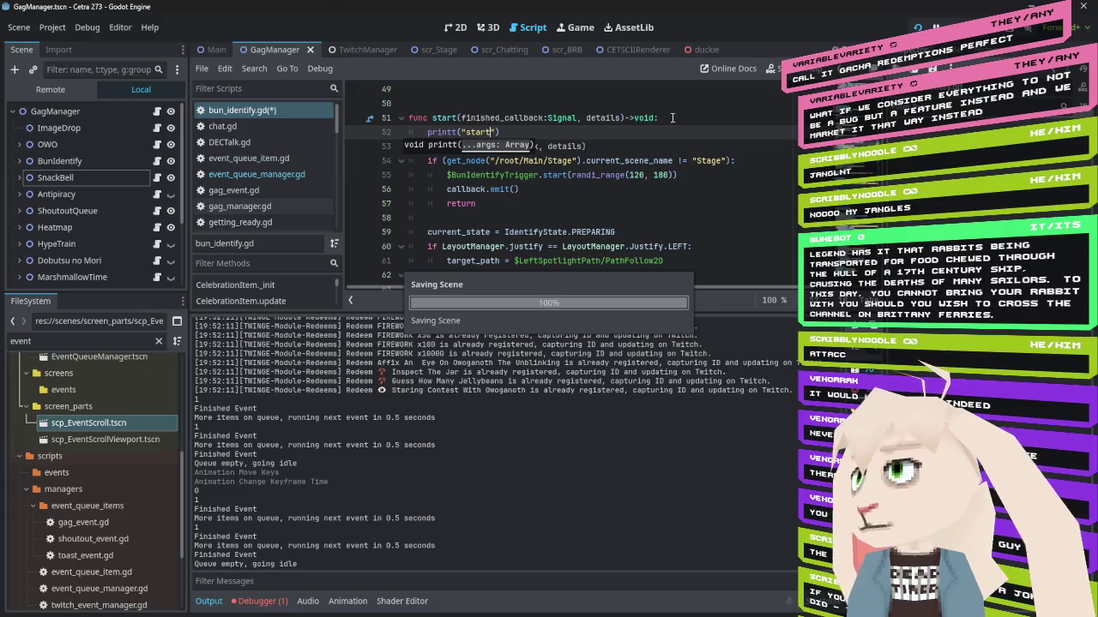
key("F5")
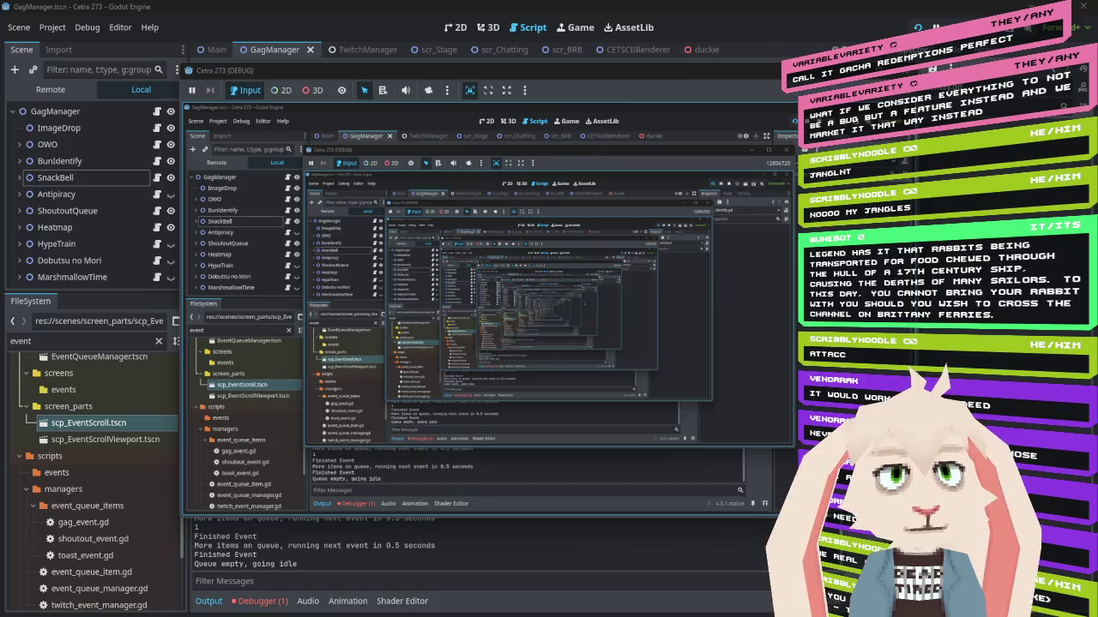
key("alt+Tab")
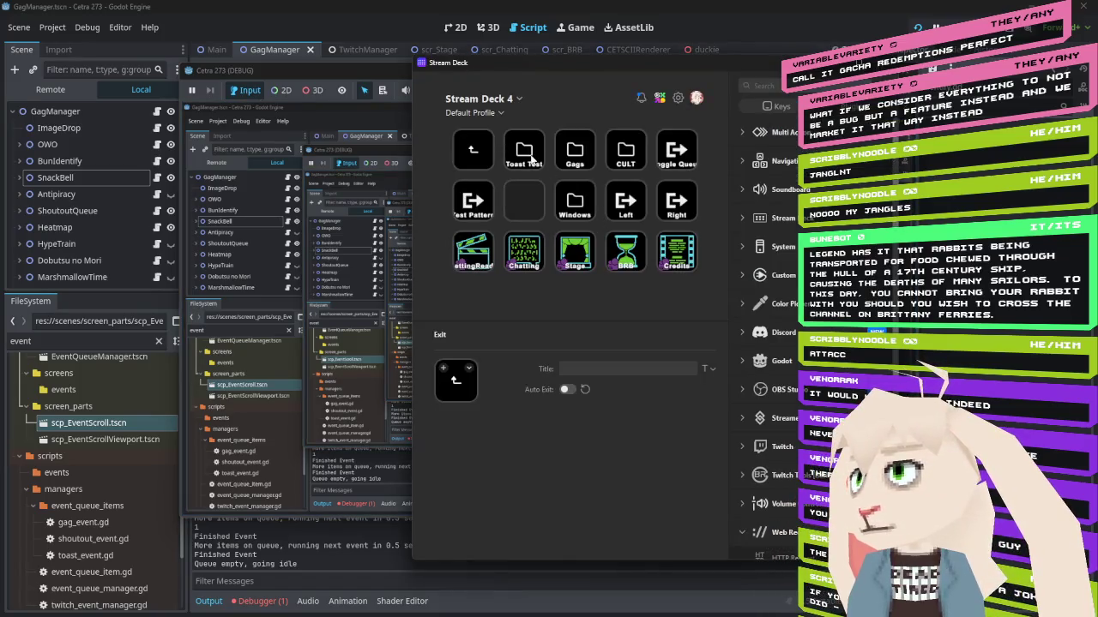